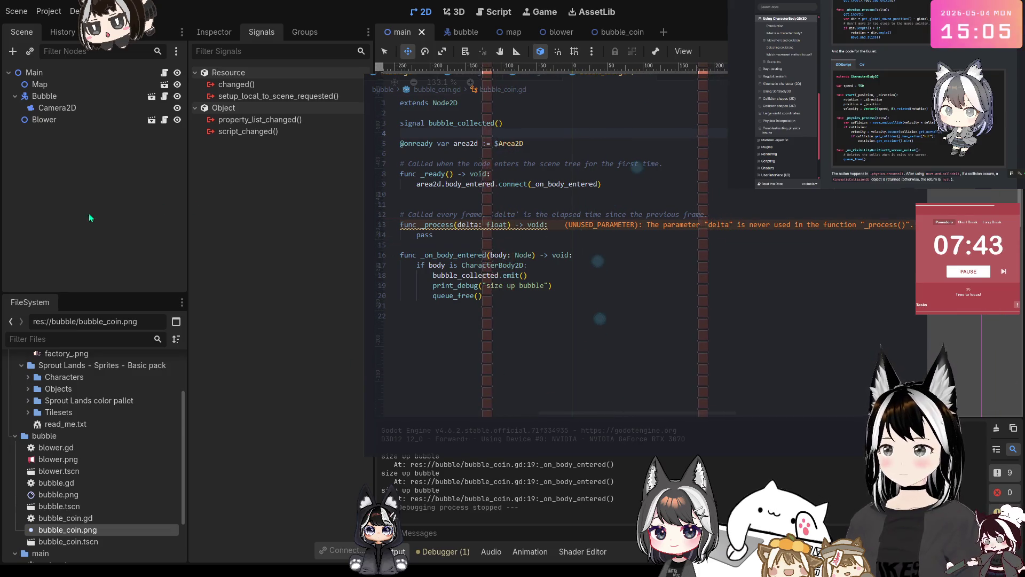
Open the Main node's script and start a new line below its variable declarations.
{"action": "left_click", "coordinate": [80, 73]}
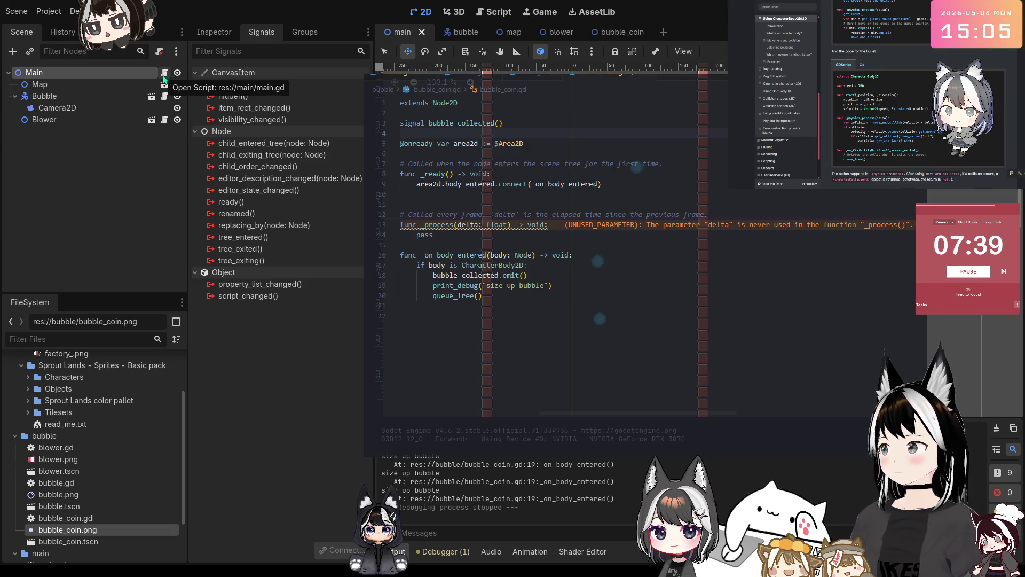
{"action": "left_click", "coordinate": [164, 79]}
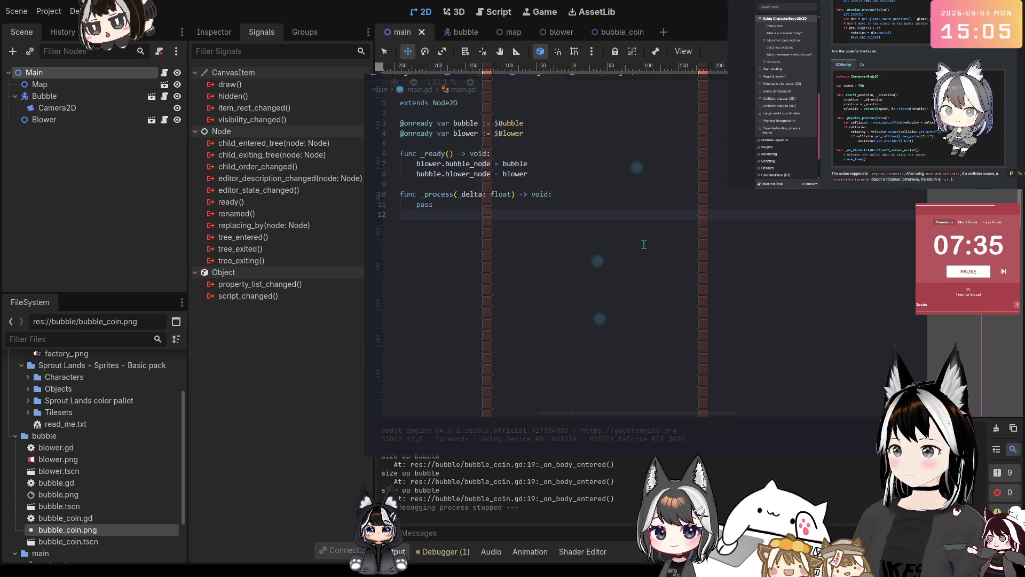
{"action": "key", "text": "Up"}
{"action": "key", "text": "Up"}
{"action": "key", "text": "Right"}
{"action": "key", "text": "Right"}
{"action": "key", "text": "Right"}
{"action": "key", "text": "Up"}
{"action": "key", "text": "Up"}
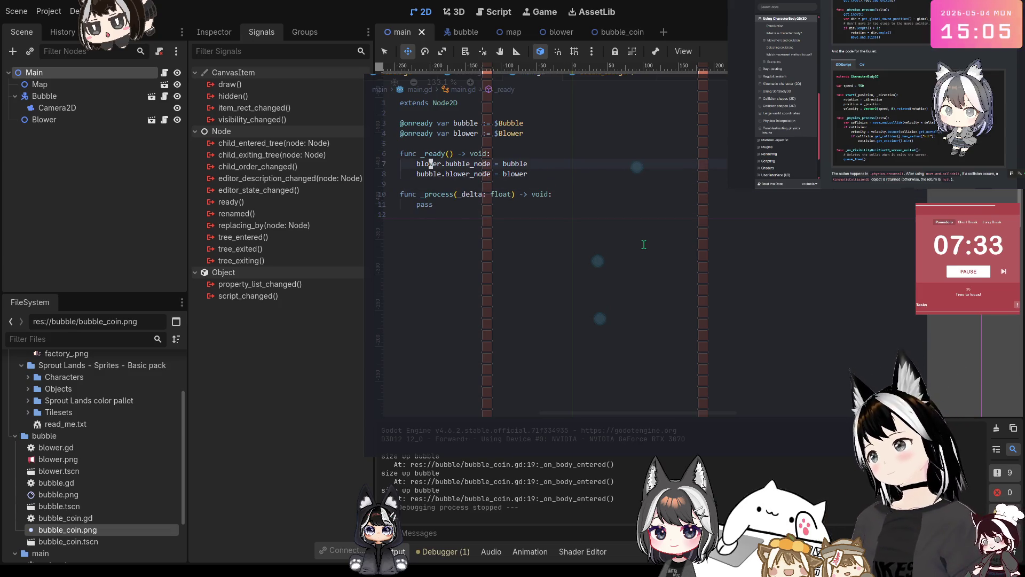
{"action": "key", "text": "Up"}
{"action": "key", "text": "Up"}
{"action": "key", "text": "Up"}
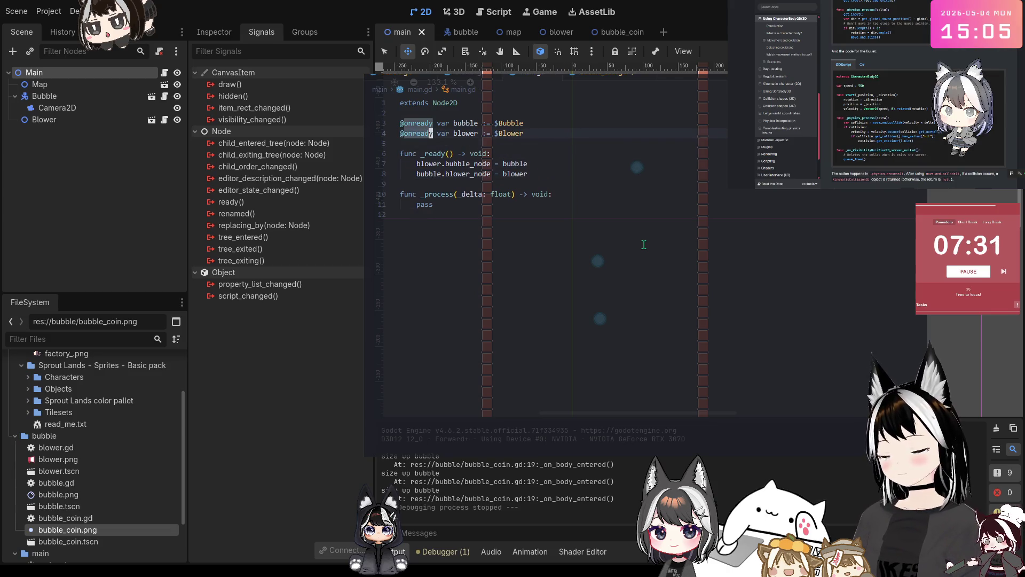
{"action": "key", "text": "End"}
{"action": "key", "text": "Return"}
{"action": "type", "text": "@onready var "}
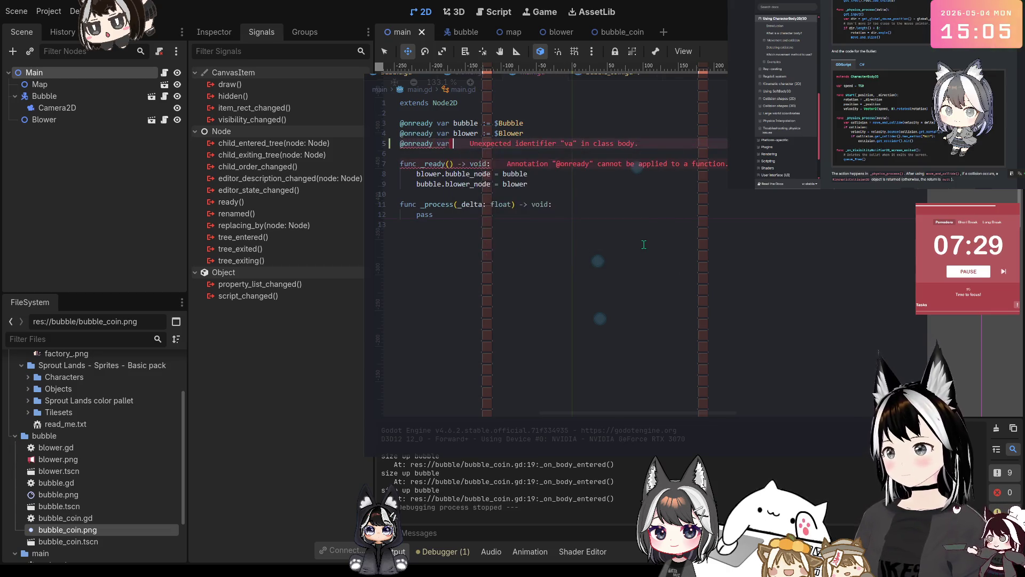
{"action": "type", "text": "Map"}
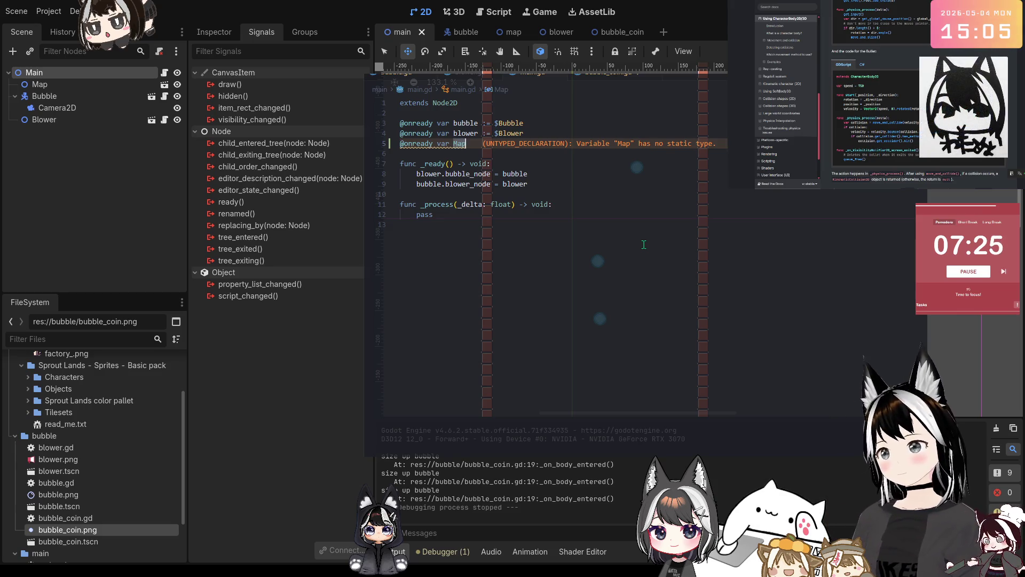
{"action": "key", "text": "BackSpace"}
{"action": "type", "text": "C"}
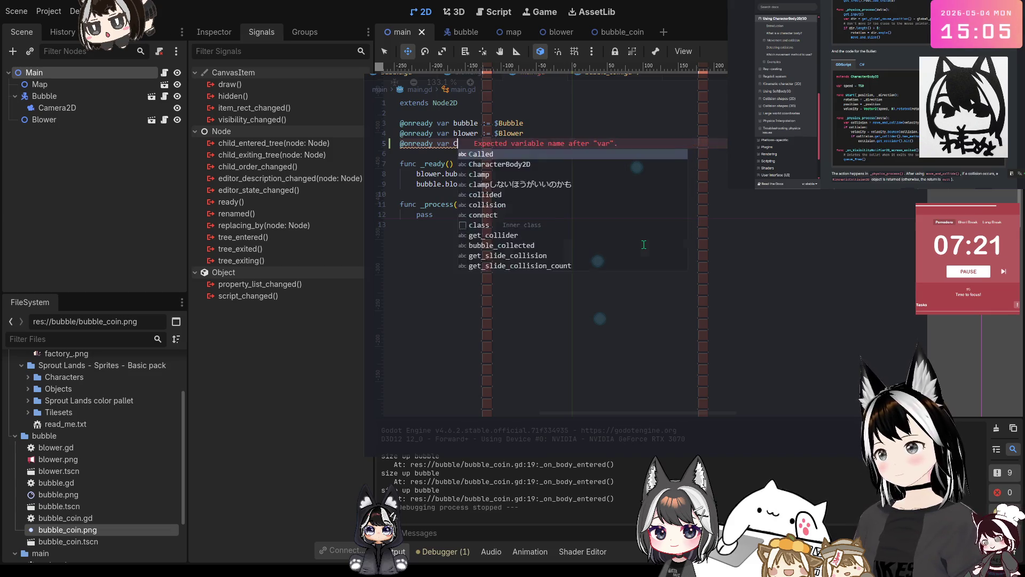
{"action": "key", "text": "BackSpace"}
{"action": "type", "text": "Bub"}
{"action": "key", "text": "BackSpace"}
{"action": "key", "text": "BackSpace"}
{"action": "key", "text": "BackSpace"}
{"action": "type", "text": "bubble_coins := $"}
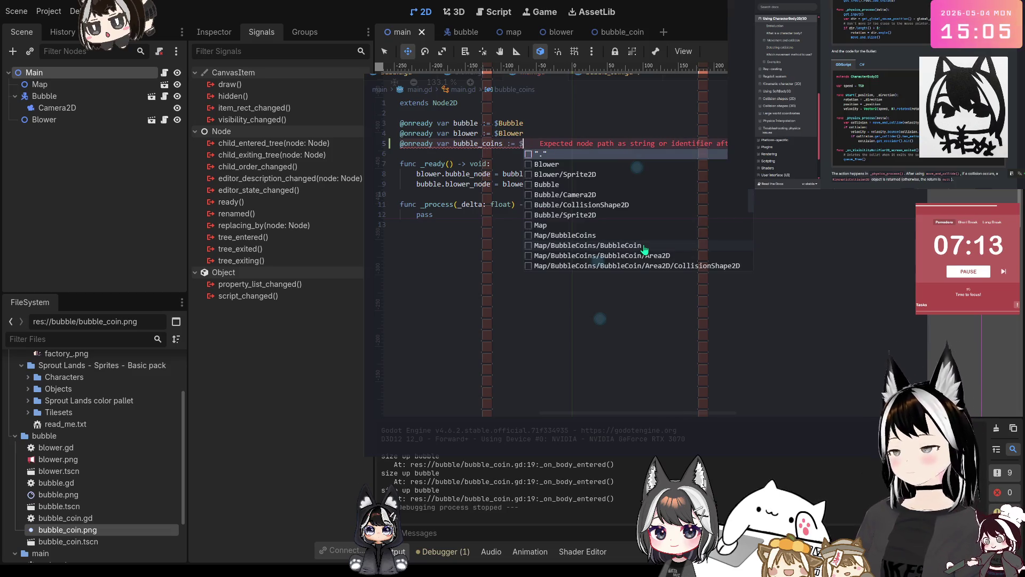
{"action": "type", "text": "Map/"}
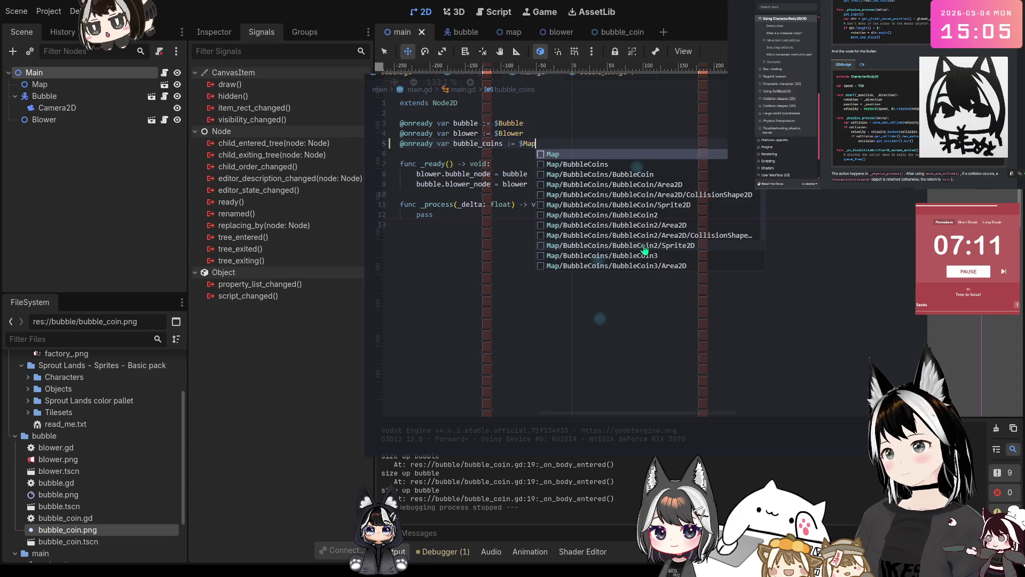
{"action": "key", "text": "Return"}
Start a new line in _ready() beginning with bubble_coin.
{"action": "key", "text": "Down"}
{"action": "key", "text": "Down"}
{"action": "key", "text": "Down"}
{"action": "key", "text": "Return"}
{"action": "type", "text": "f"}
{"action": "key", "text": "BackSpace"}
{"action": "key", "text": "Return"}
{"action": "type", "text": "bubble_"}
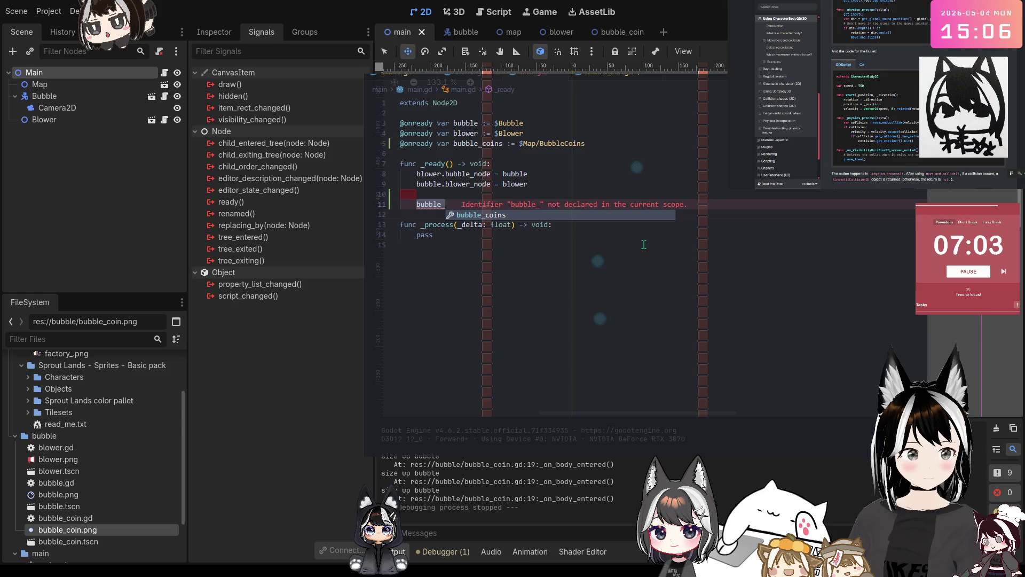
{"action": "type", "text": "coin"}
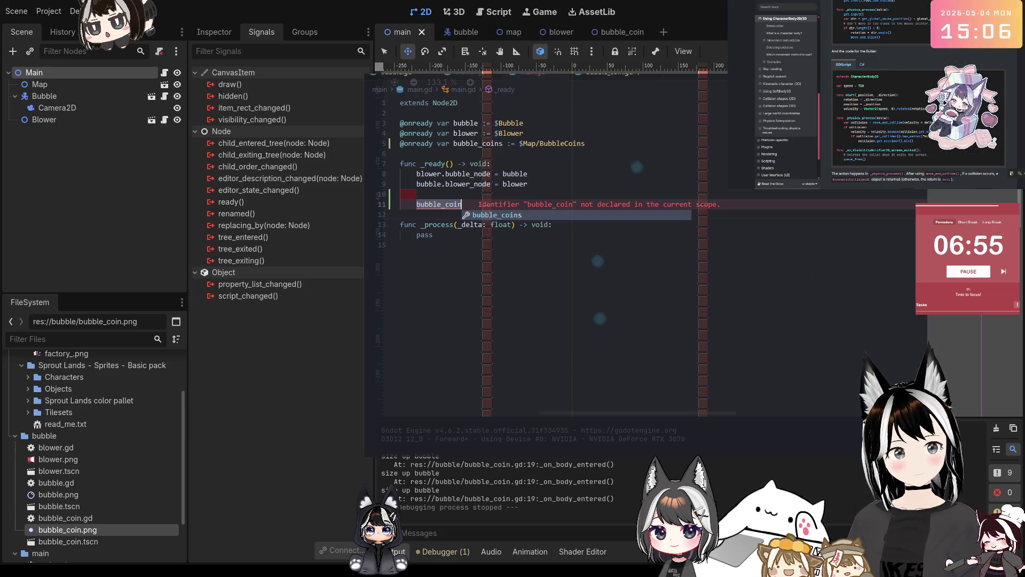
Write the loop header 'for coin in bubble_coins.get_children():' in _ready().
{"action": "type", "text": "s"}
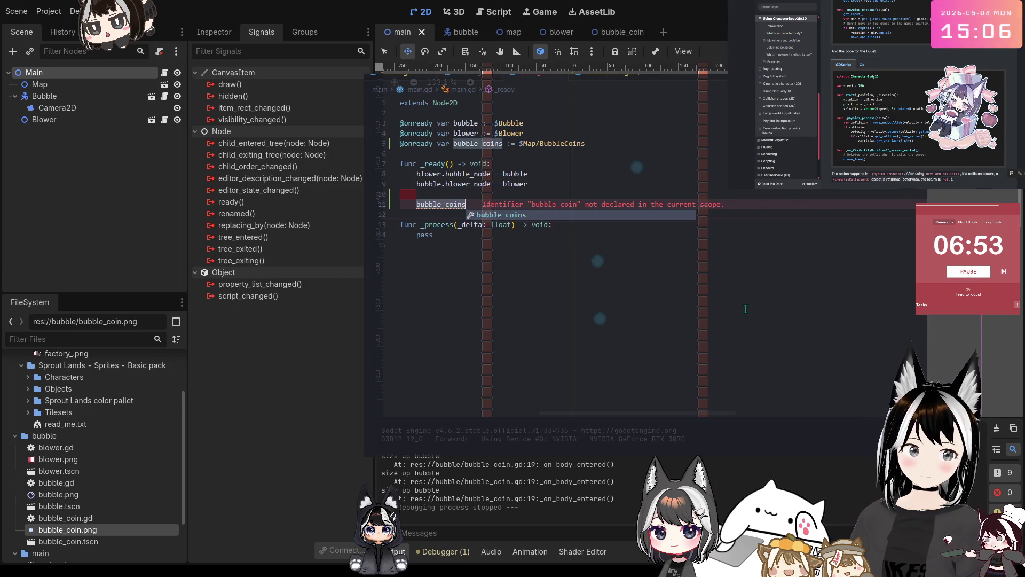
{"action": "type", "text": "."}
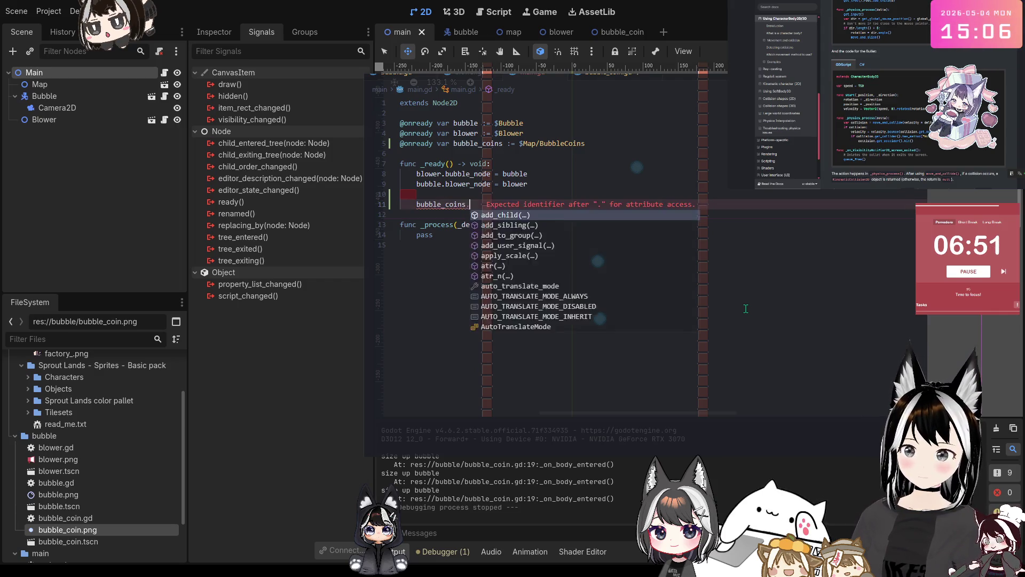
{"action": "type", "text": "get_chi"}
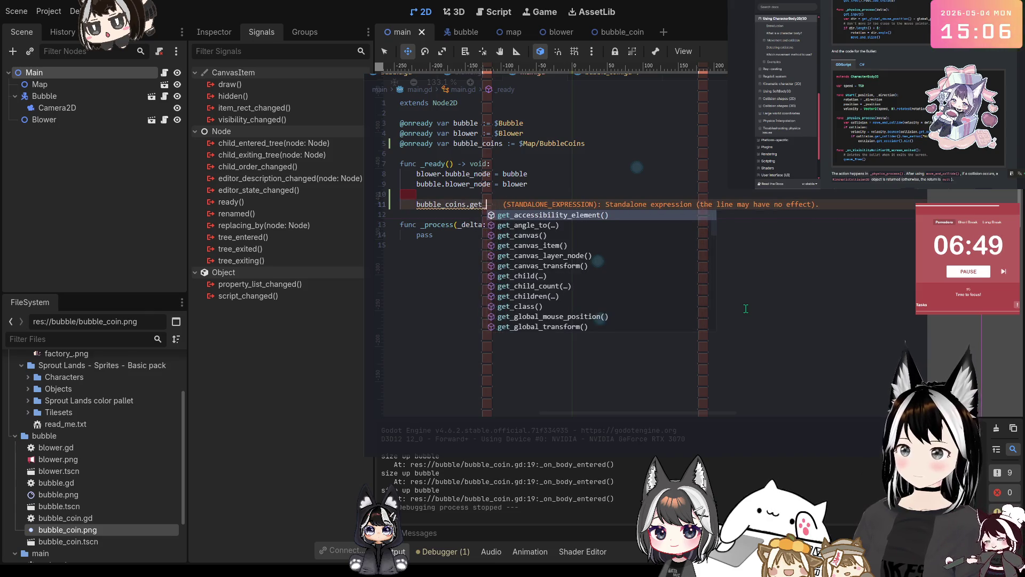
{"action": "key", "text": "Down"}
{"action": "key", "text": "Down"}
{"action": "key", "text": "Return"}
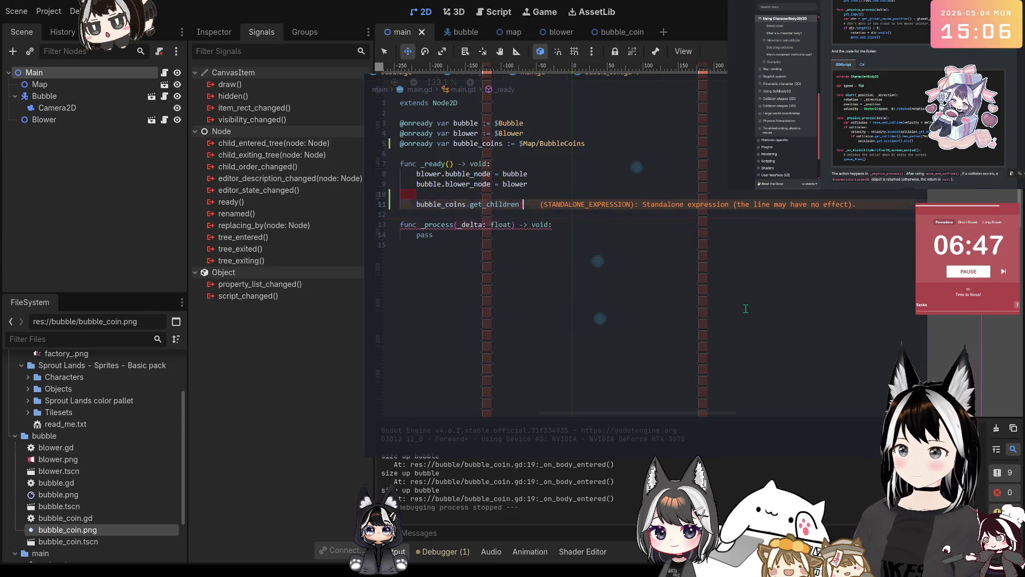
{"action": "key", "text": "ctrl+Left"}
{"action": "key", "text": "ctrl+Left"}
{"action": "key", "text": "ctrl+Left"}
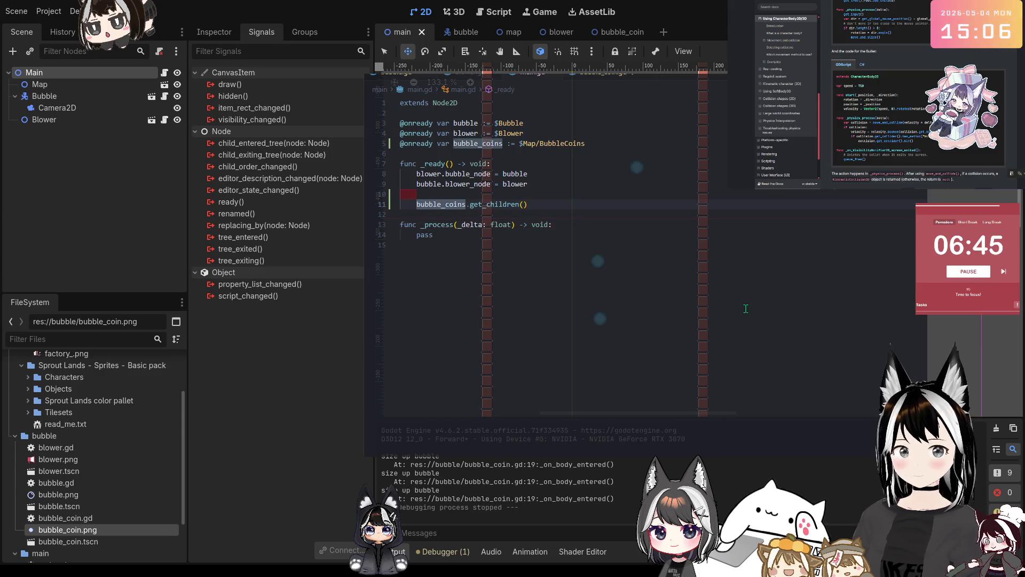
{"action": "type", "text": "for coin"}
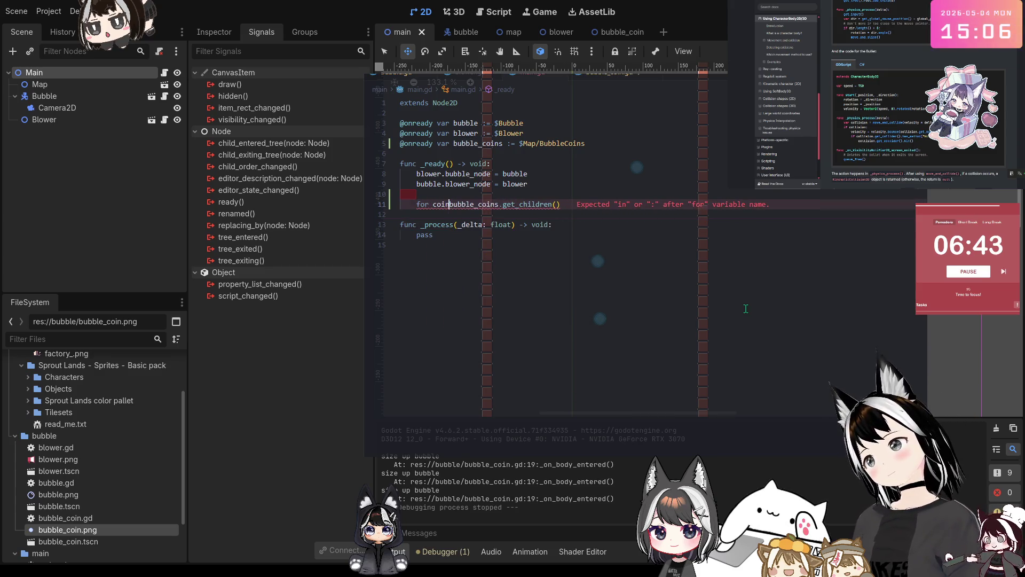
{"action": "type", "text": " :"}
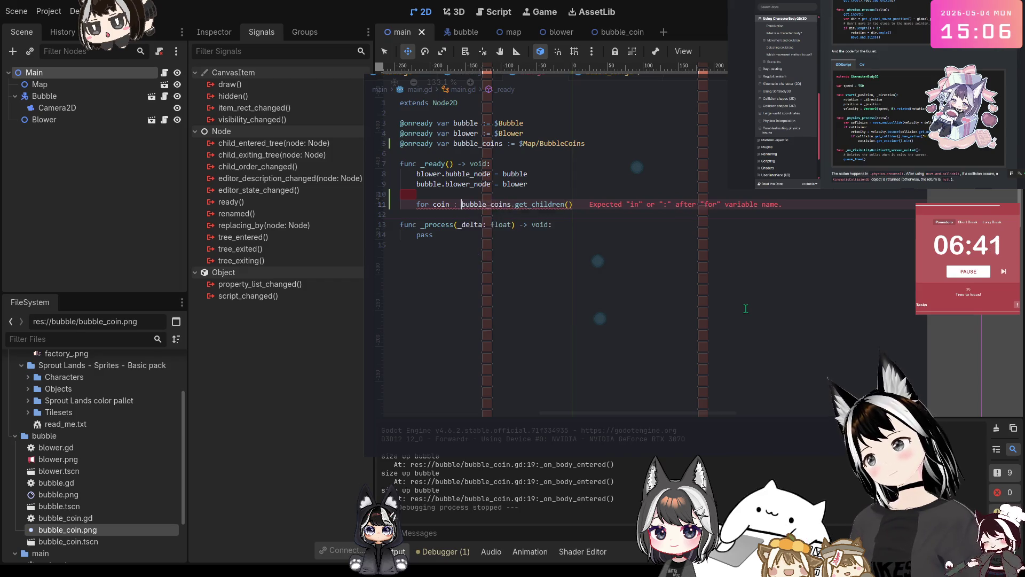
{"action": "key", "text": "BackSpace"}
{"action": "key", "text": "BackSpace"}
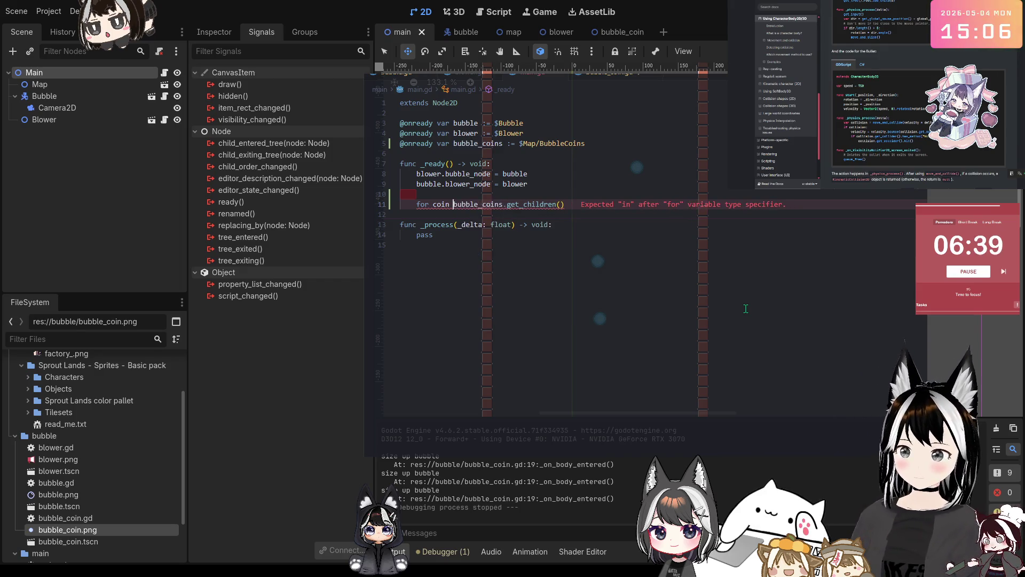
{"action": "type", "text": "in"}
{"action": "key", "text": "End"}
{"action": "type", "text": ":"}
Begin the loop body with 'coin.', save main.gd, and bring up the project file search.
{"action": "key", "text": "Return"}
{"action": "type", "text": "coin."}
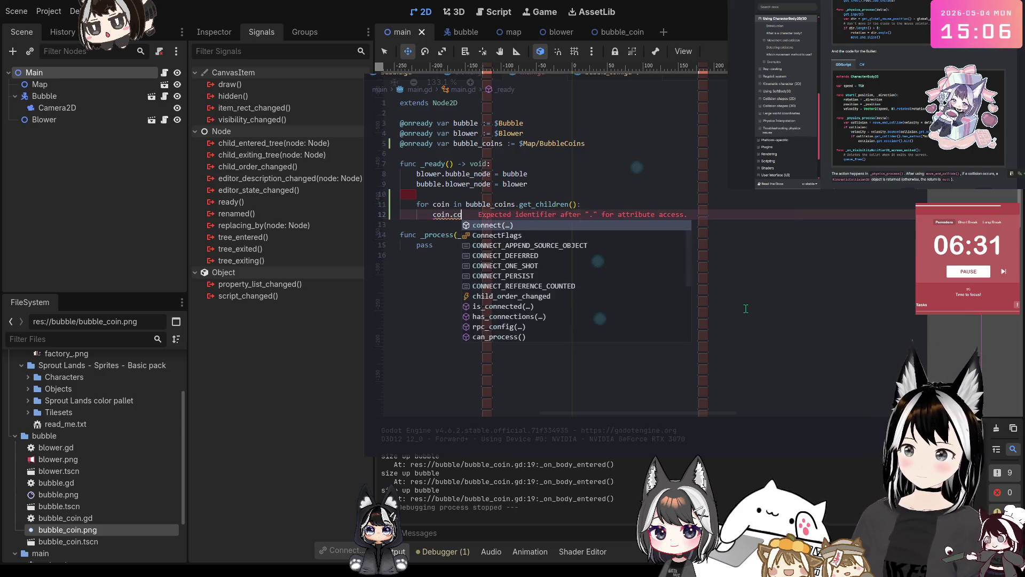
{"action": "key", "text": "Escape"}
{"action": "key", "text": "ctrl+s"}
{"action": "key", "text": "Escape"}
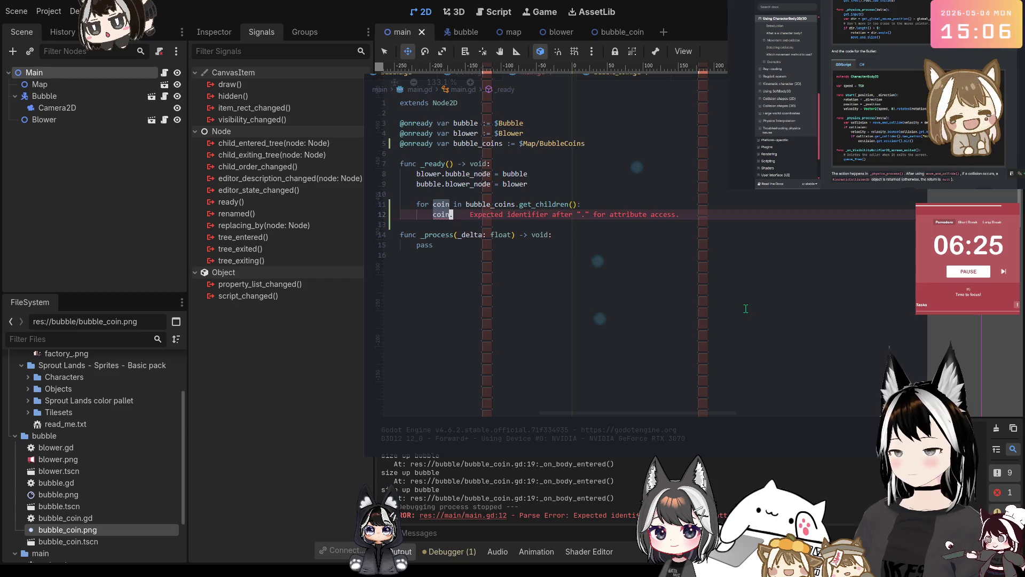
{"action": "key", "text": "alt+shift+o"}
Copy the bubble_collected signal line from bubble_coin.gd into main.gd's loop body.
{"action": "type", "text": "_coin"}
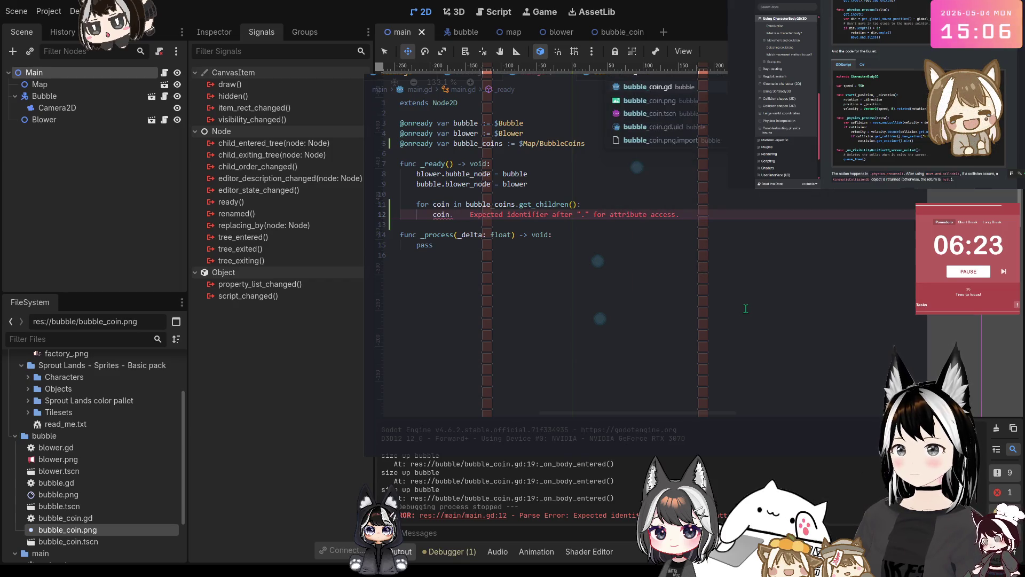
{"action": "key", "text": "Return"}
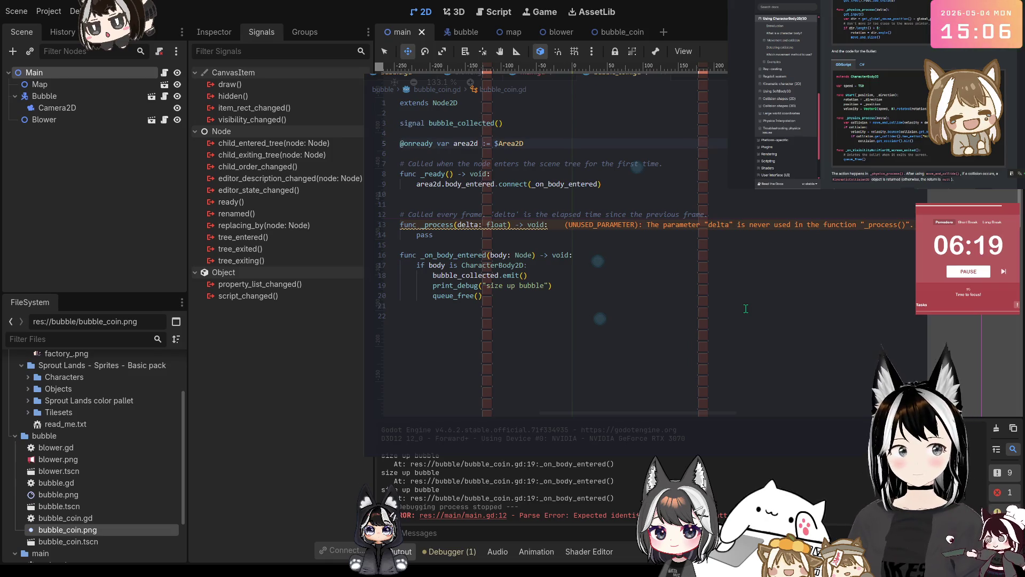
{"action": "key", "text": "Up"}
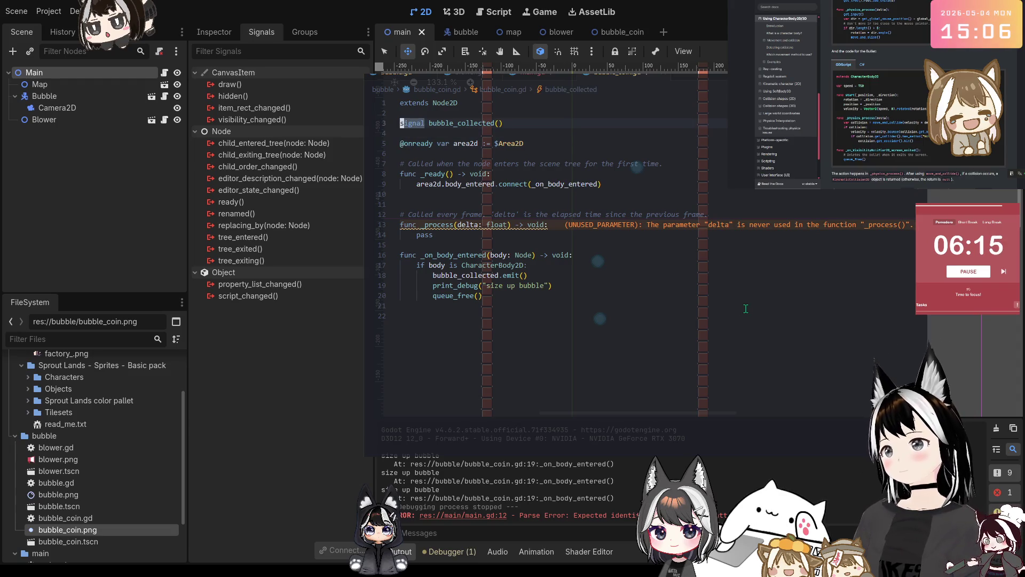
{"action": "key", "text": "alt+Left"}
{"action": "key", "text": "Down"}
{"action": "type", "text": "signal bubble_collected()"}
Turn the pasted line into coin.bubble_collected.connect(_on_coin_collected) and add a line after pass.
{"action": "key", "text": "Delete"}
{"action": "key", "text": "Delete"}
{"action": "key", "text": "BackSpace"}
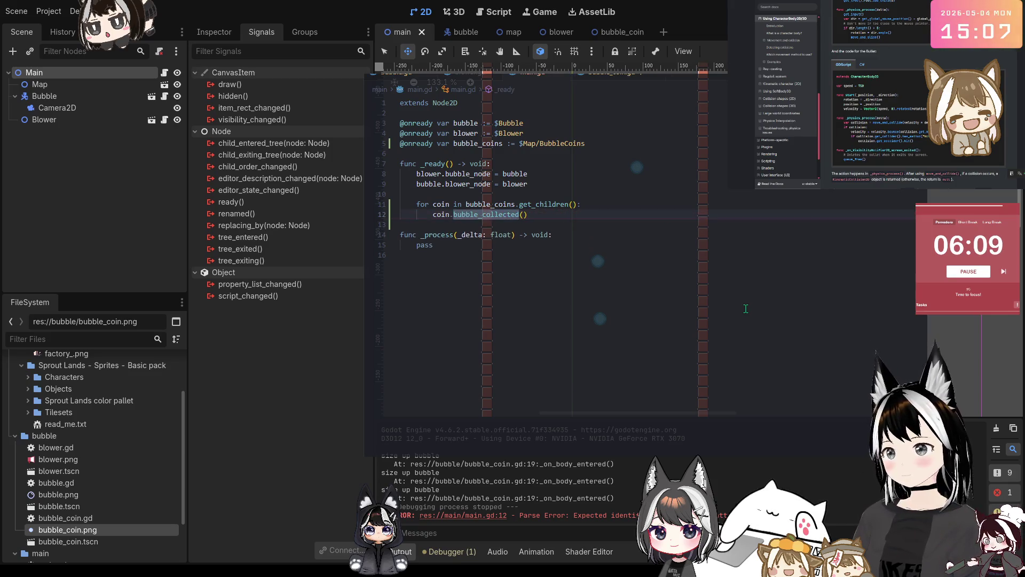
{"action": "key", "text": "End"}
{"action": "key", "text": "BackSpace"}
{"action": "key", "text": "BackSpace"}
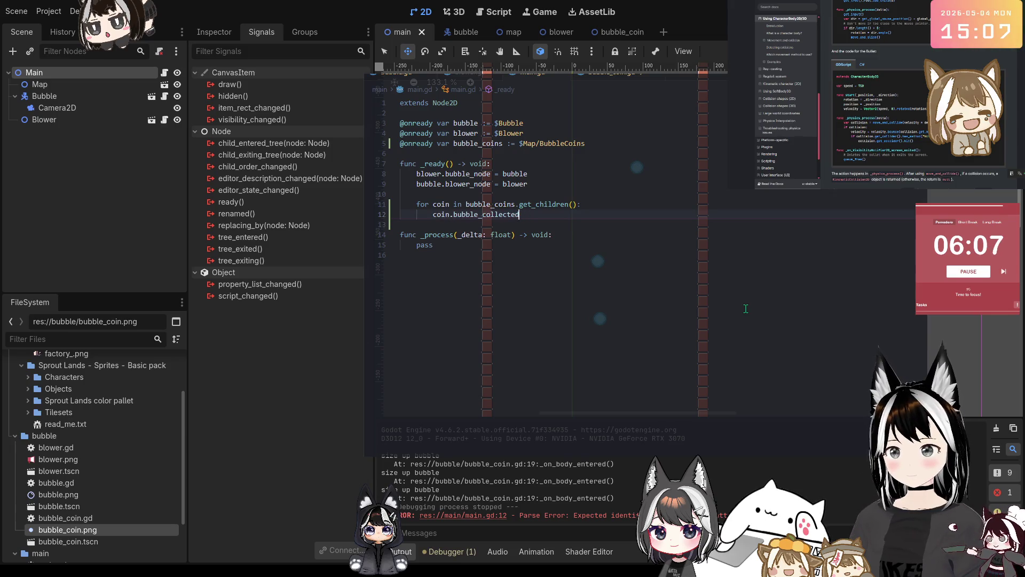
{"action": "type", "text": ".connect"}
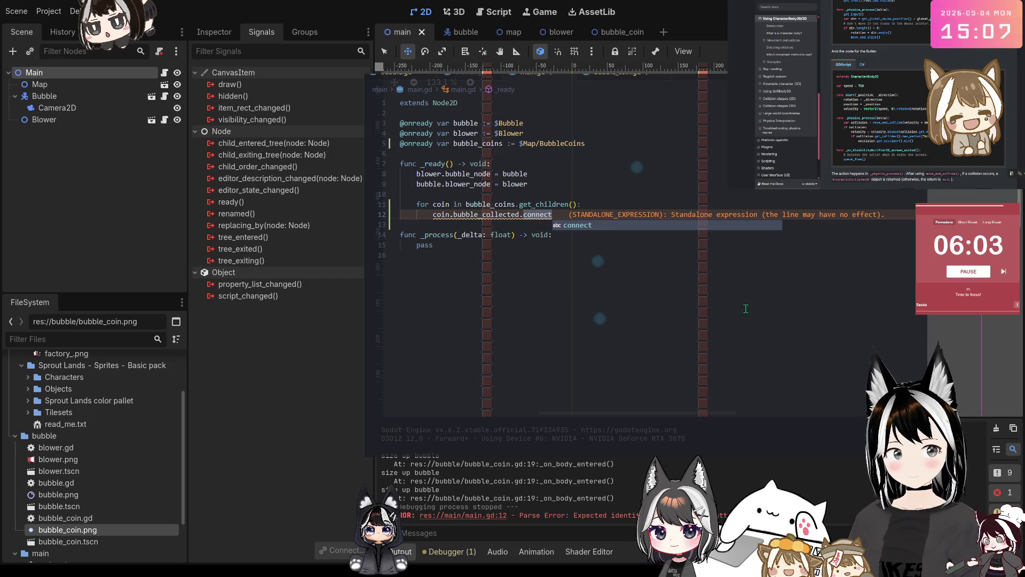
{"action": "key", "text": "Return"}
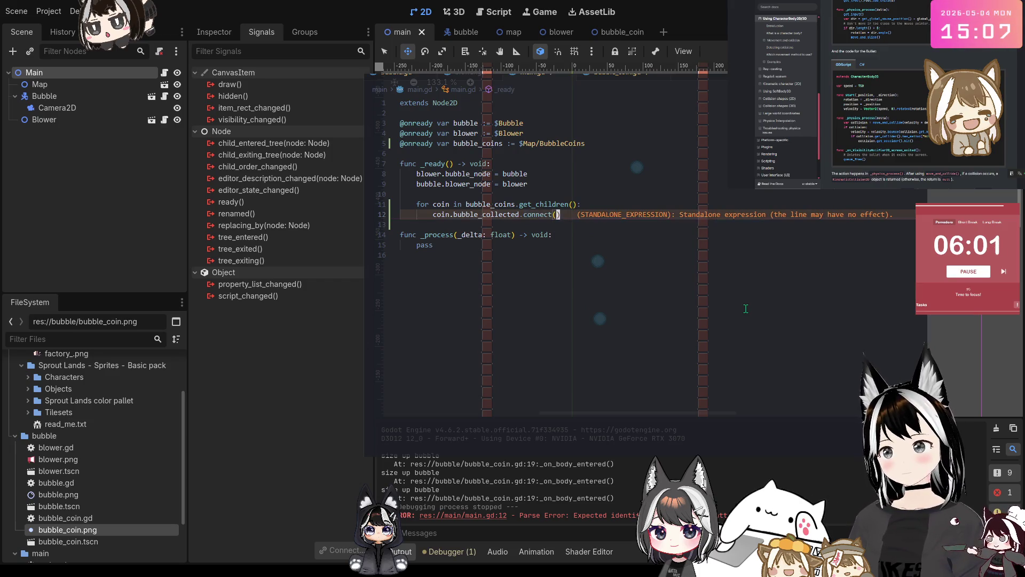
{"action": "type", "text": "_on_"}
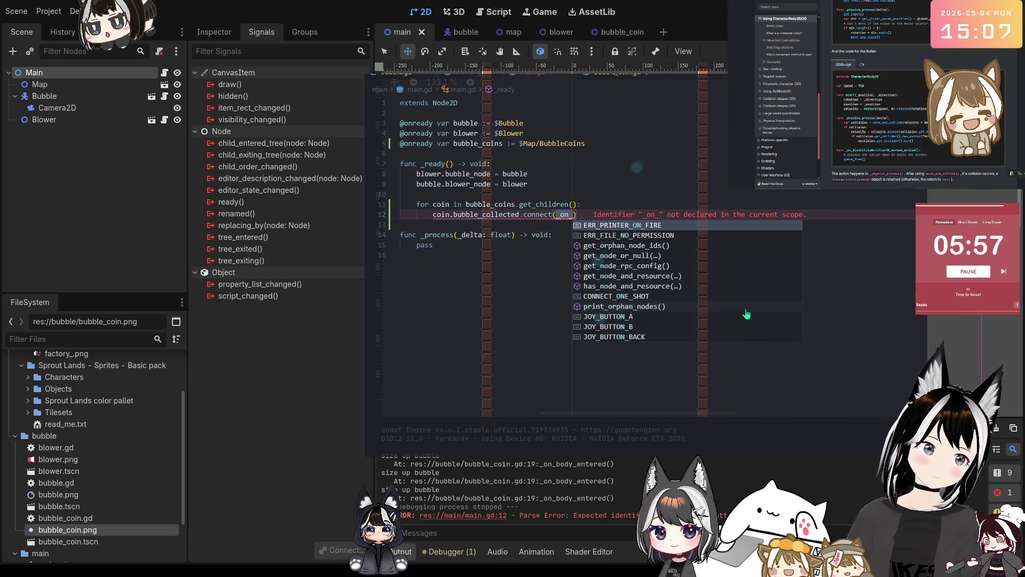
{"action": "type", "text": "coin_"}
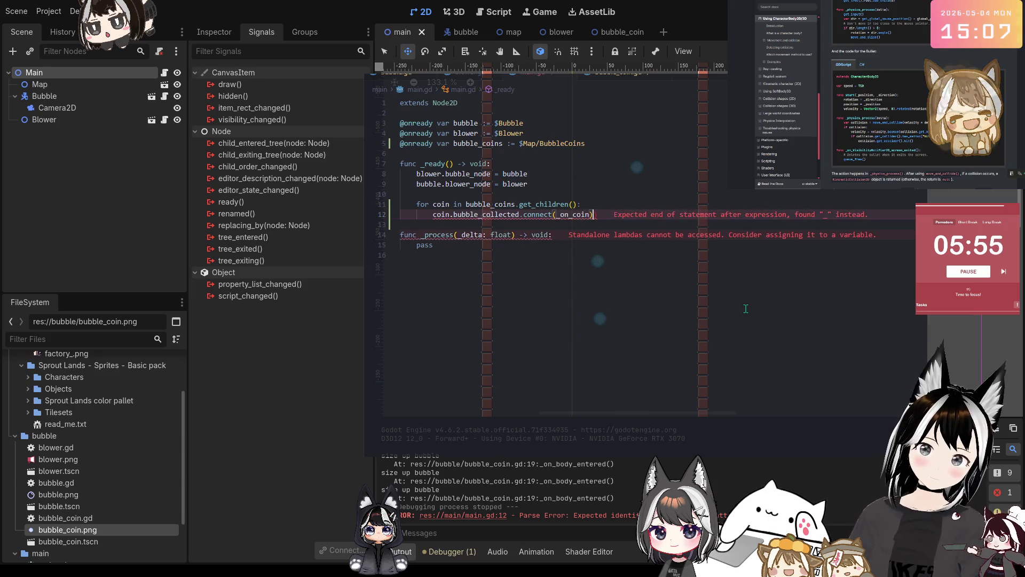
{"action": "type", "text": "collected"}
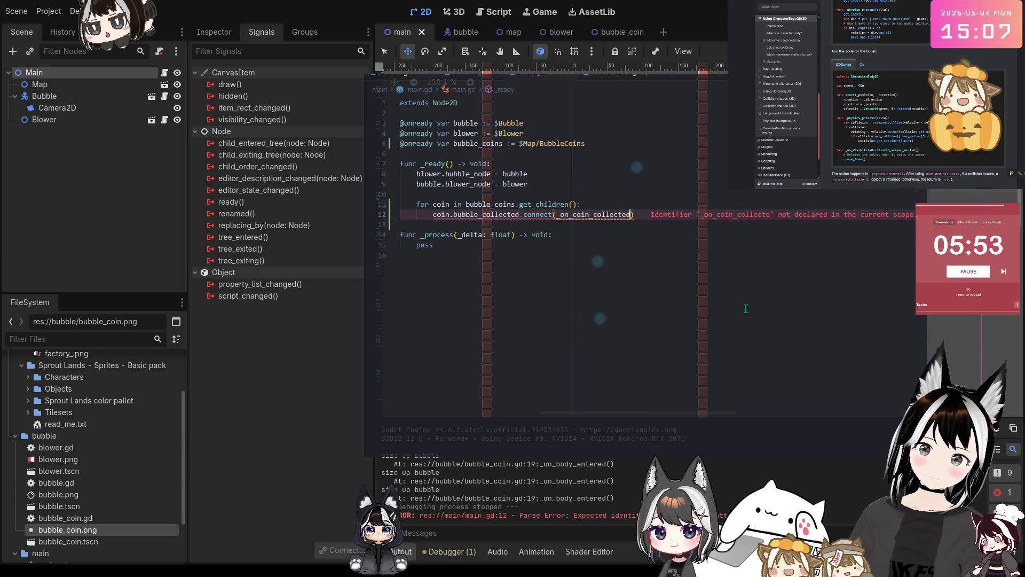
{"action": "key", "text": "Down"}
{"action": "key", "text": "Down"}
{"action": "key", "text": "Down"}
{"action": "key", "text": "Return"}
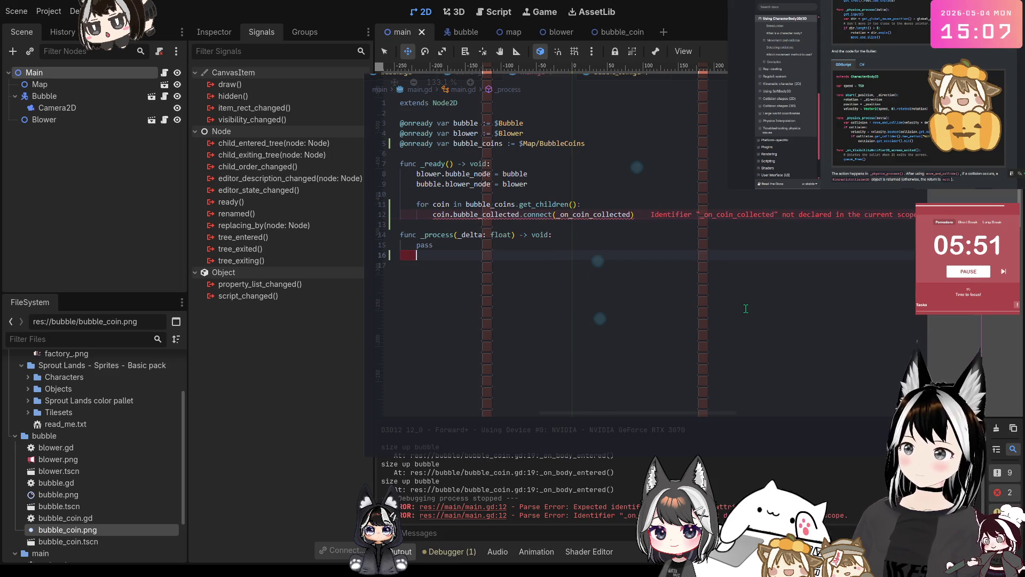
Declare func _on_coin_collected(): and remove the test print_debug() line.
{"action": "type", "text": "func _"}
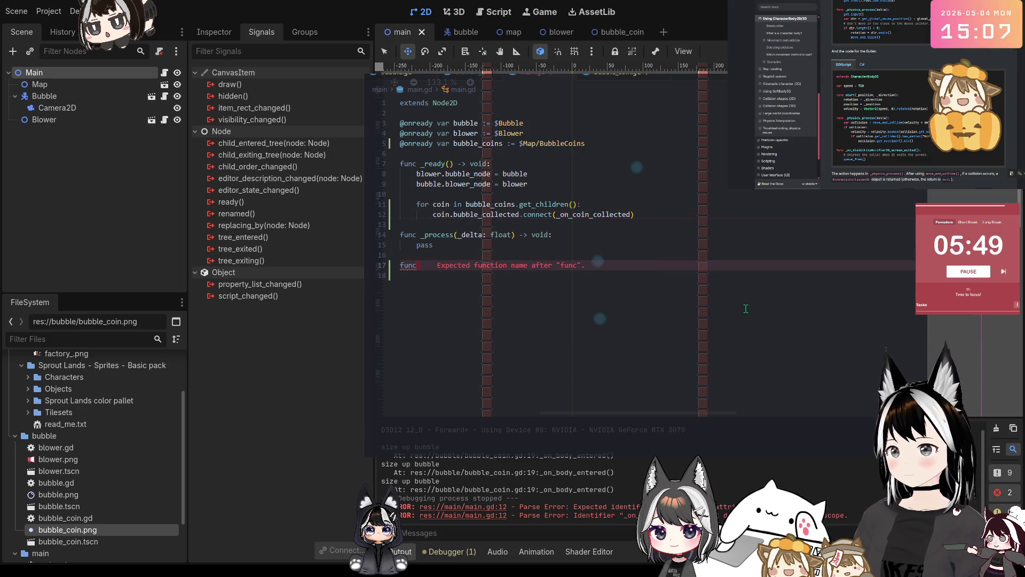
{"action": "type", "text": "on_coin"}
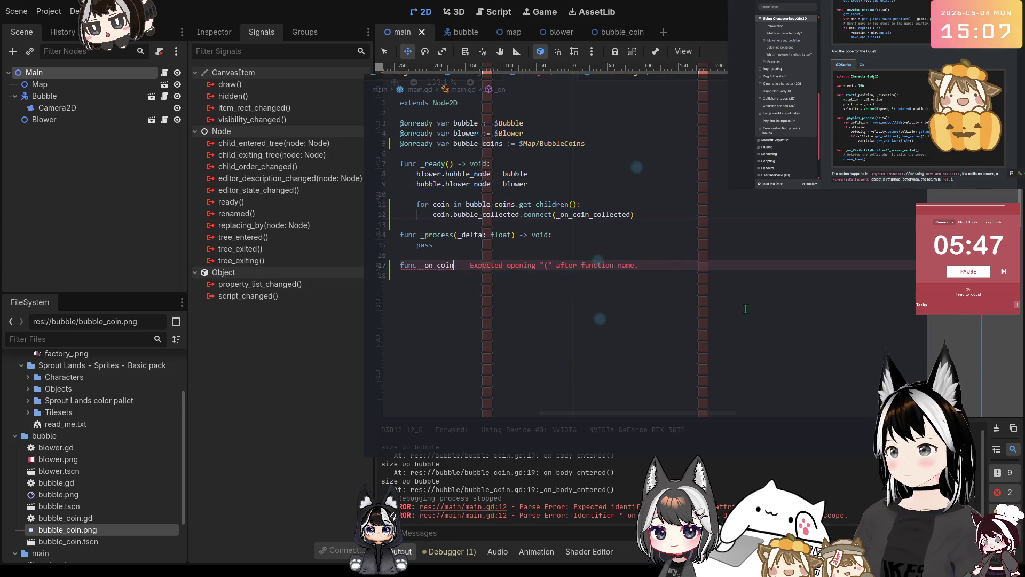
{"action": "type", "text": "_colle"}
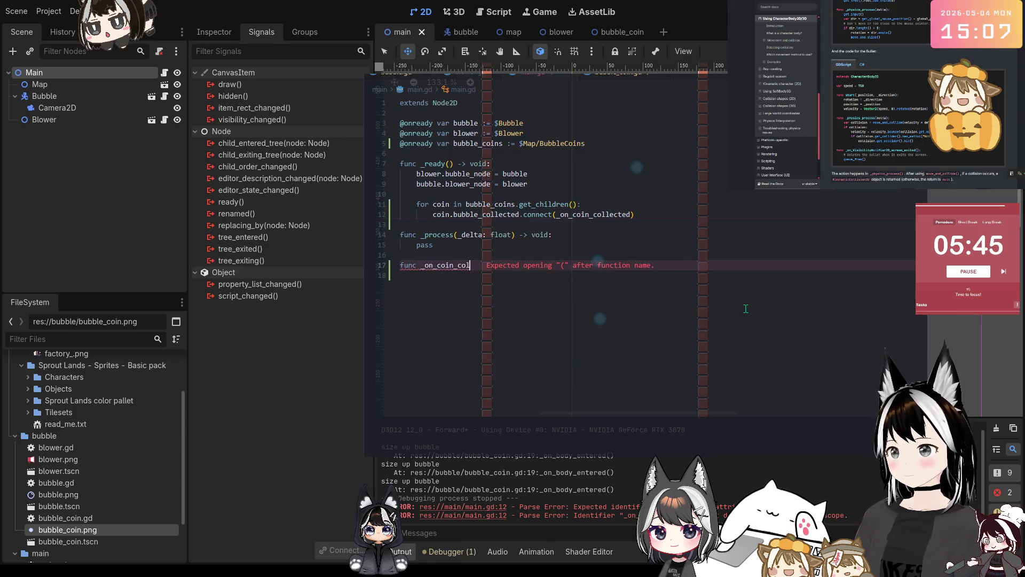
{"action": "type", "text": "cted"}
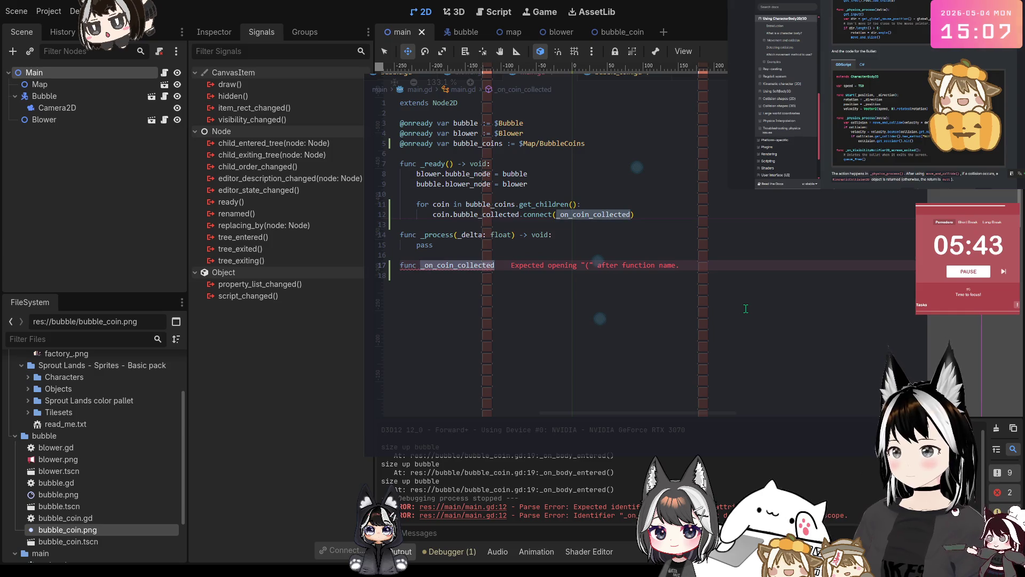
{"action": "type", "text": "():"}
{"action": "key", "text": "Return"}
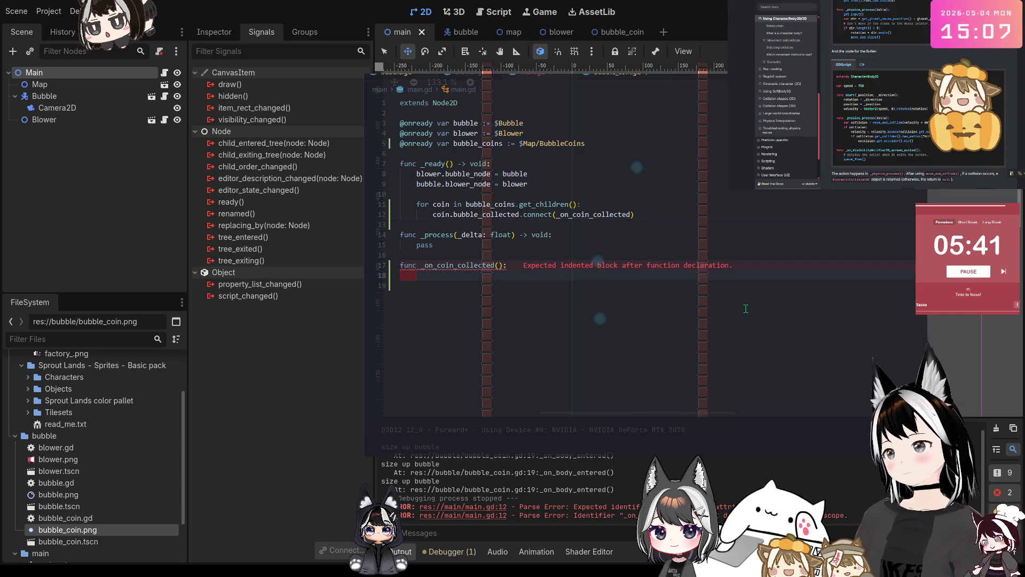
{"action": "type", "text": "print_debug("}
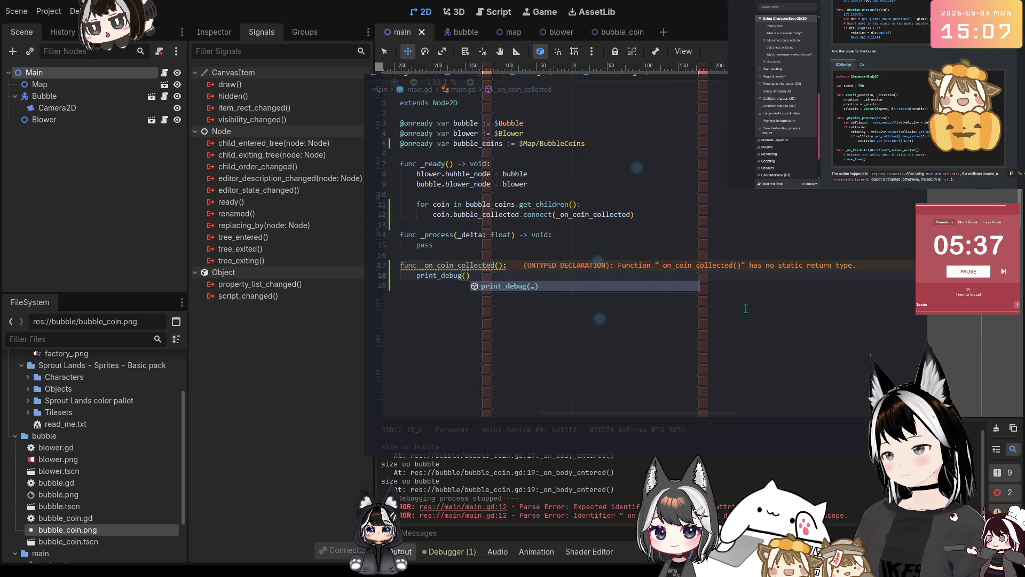
{"action": "type", "text": ")"}
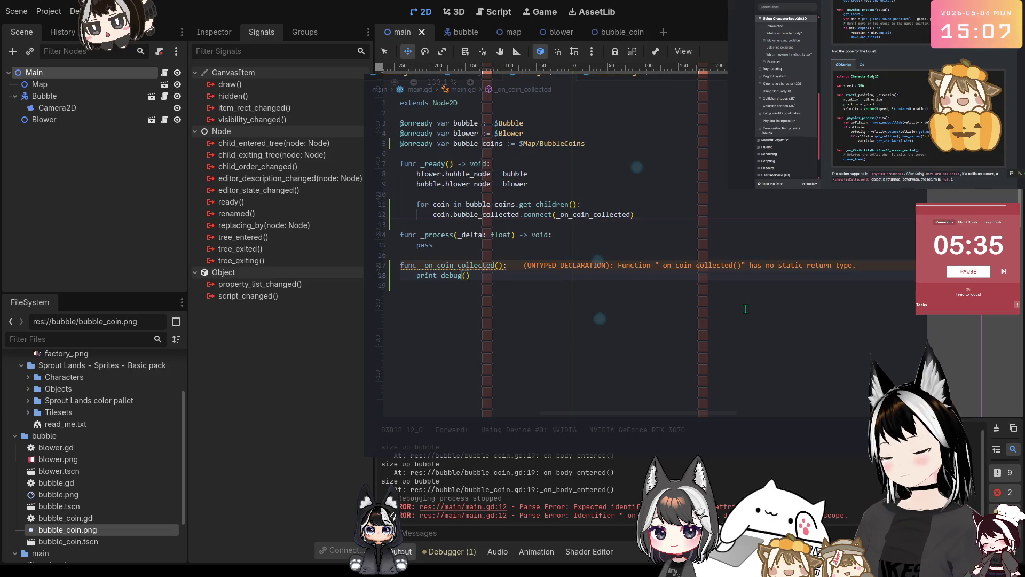
{"action": "key", "text": "Left"}
{"action": "key", "text": "ctrl+shift+k"}
{"action": "key", "text": "Up"}
{"action": "key", "text": "Up"}
{"action": "key", "text": "Up"}
{"action": "key", "text": "Down"}
{"action": "key", "text": "Down"}
{"action": "key", "text": "Down"}
Give the _on_coin_collected declaration a -> void return type.
{"action": "key", "text": "Right"}
{"action": "type", "text": "-> v"}
{"action": "key", "text": "Return"}
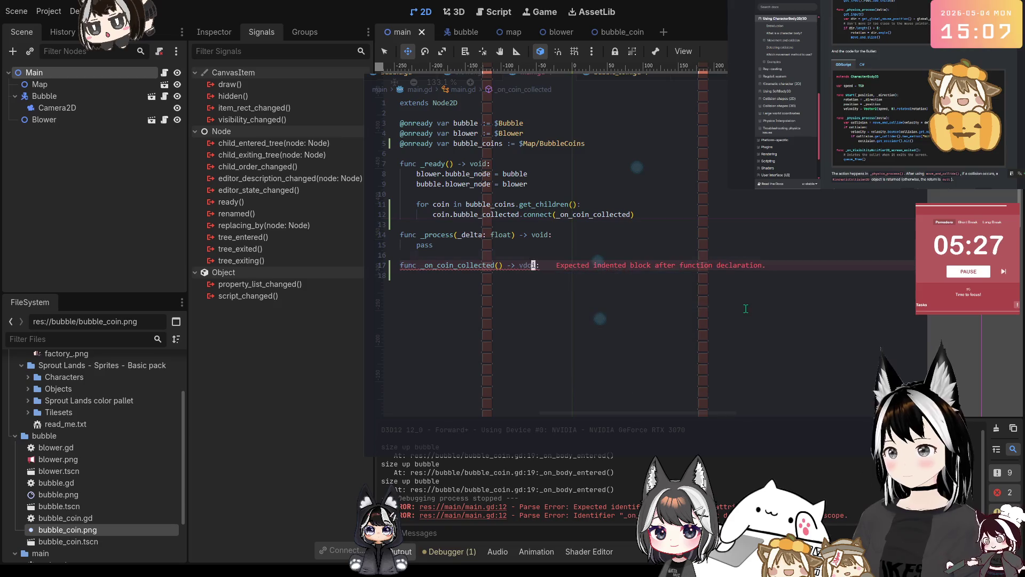
{"action": "key", "text": "BackSpace"}
{"action": "key", "text": "BackSpace"}
{"action": "key", "text": "BackSpace"}
{"action": "type", "text": "vo"}
{"action": "key", "text": "Return"}
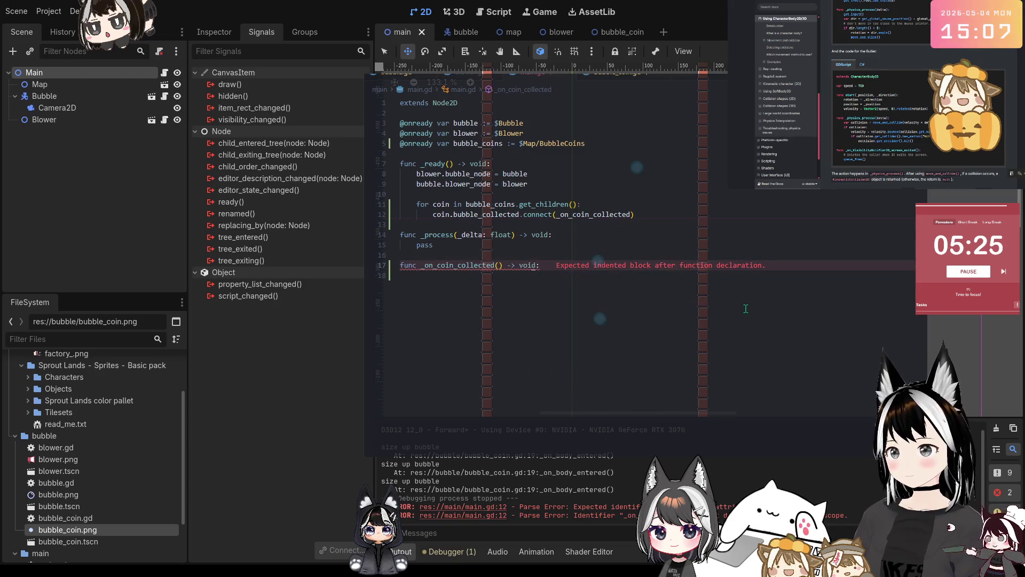
{"action": "key", "text": "BackSpace"}
{"action": "key", "text": "BackSpace"}
{"action": "key", "text": "BackSpace"}
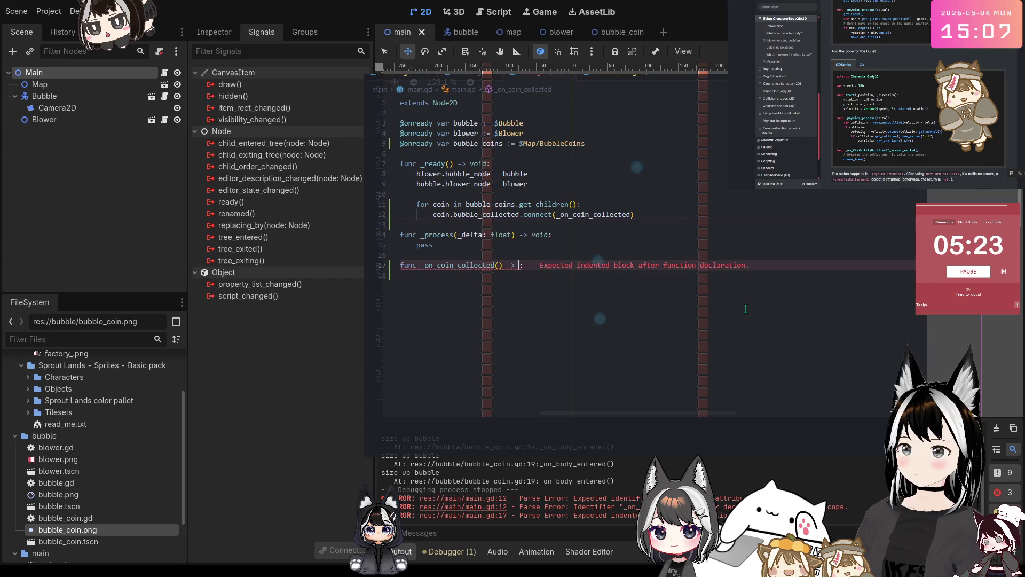
{"action": "type", "text": "coi"}
{"action": "key", "text": "BackSpace"}
{"action": "key", "text": "BackSpace"}
{"action": "key", "text": "BackSpace"}
{"action": "type", "text": "vo"}
{"action": "key", "text": "Return"}
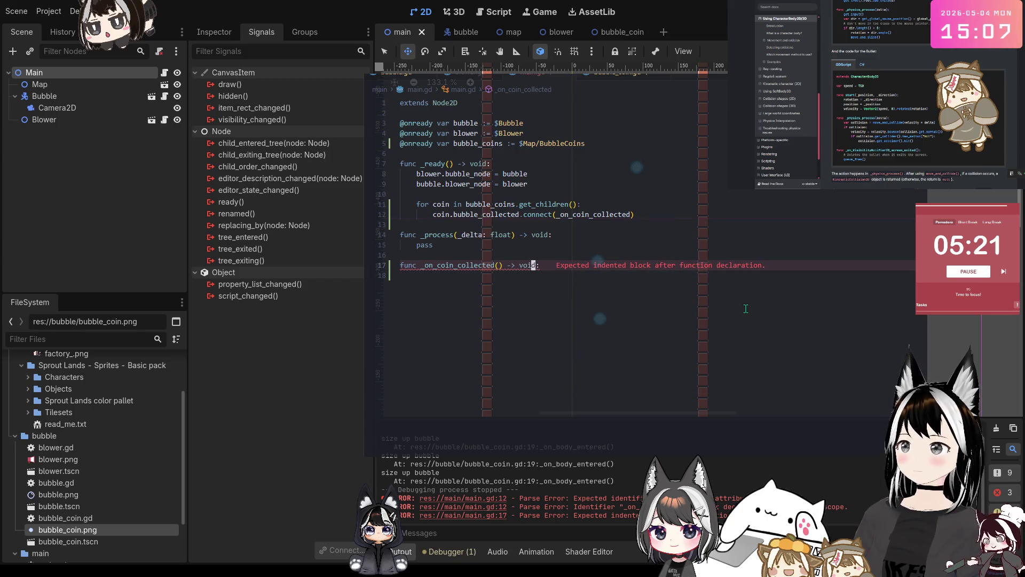
Switch to bubble.gd through the script file switcher.
{"action": "key", "text": "Down"}
{"action": "type", "text": "bu"}
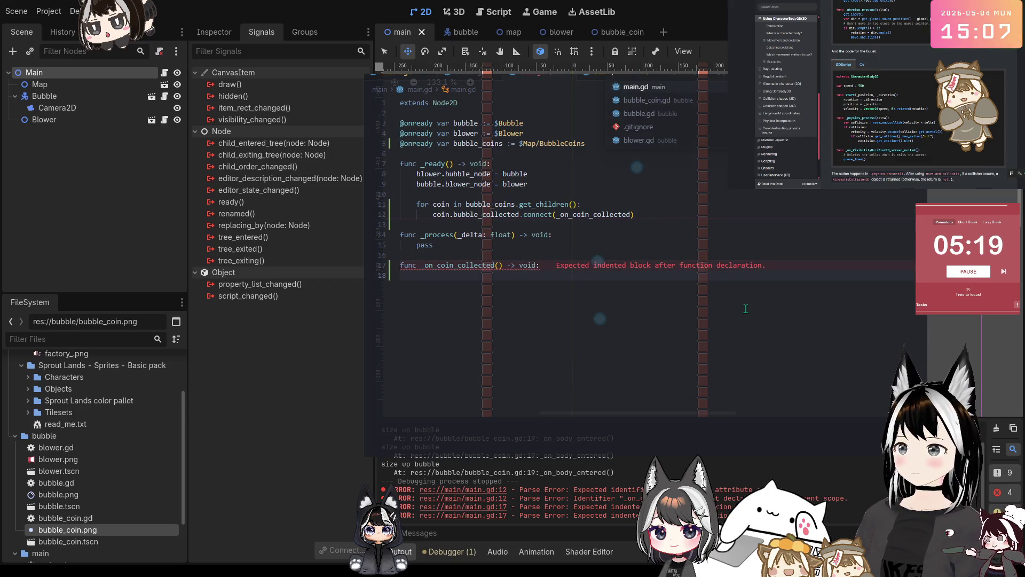
{"action": "key", "text": "Return"}
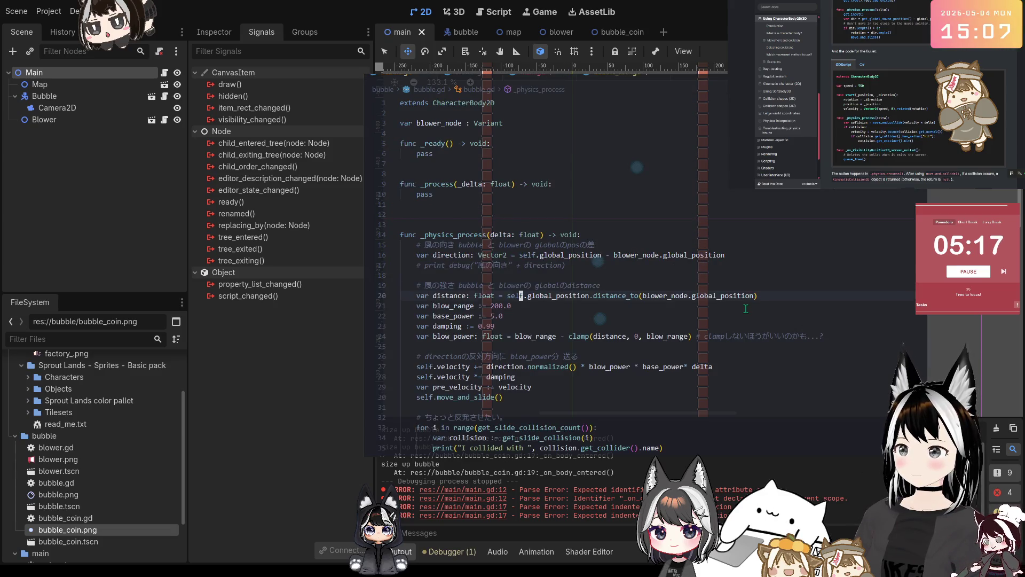
Edit bubble.gd's code around size_up and hit_speed * 0.6 with code completion.
{"action": "scroll", "coordinate": [745, 308], "scroll_direction": "down", "scroll_amount": 2}
{"action": "scroll", "coordinate": [745, 308], "scroll_direction": "down", "scroll_amount": 1}
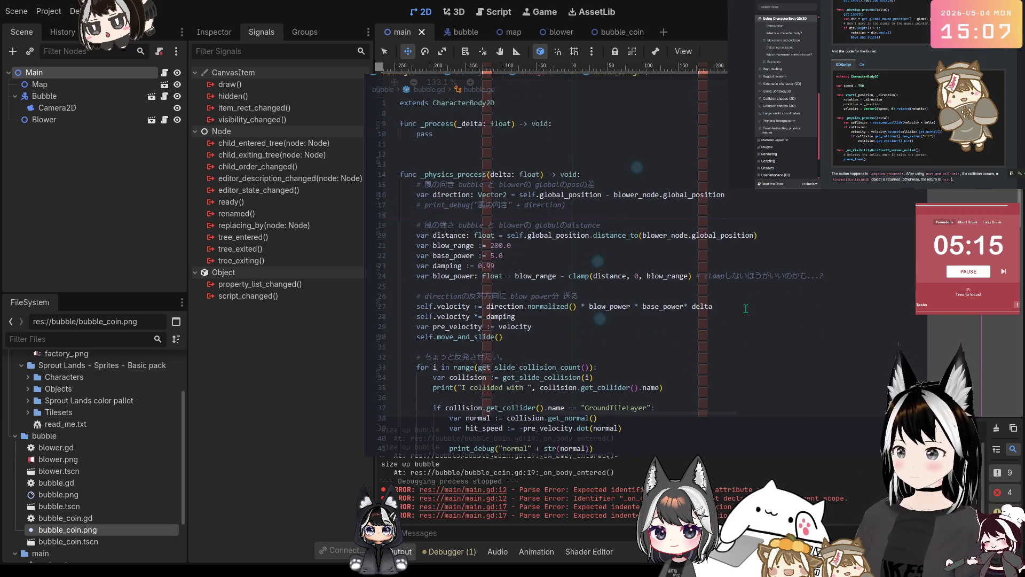
{"action": "key", "text": "ctrl+space"}
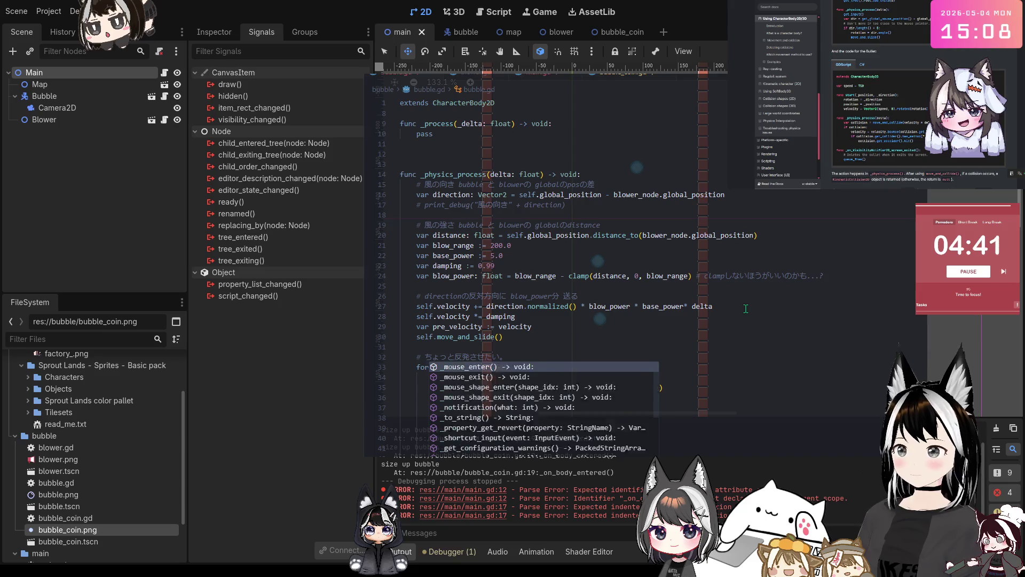
{"action": "key", "text": "Escape"}
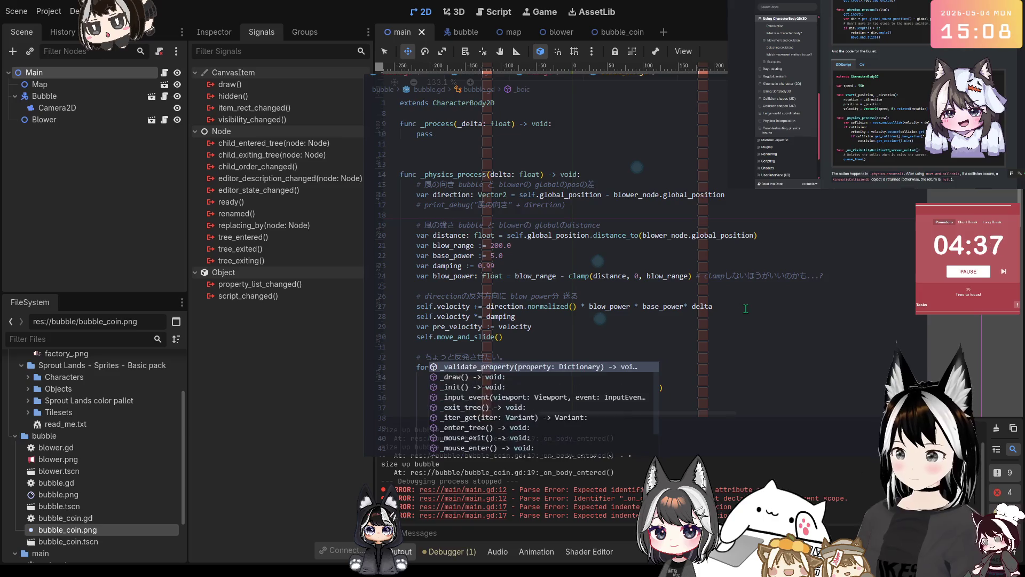
{"action": "key", "text": "Escape"}
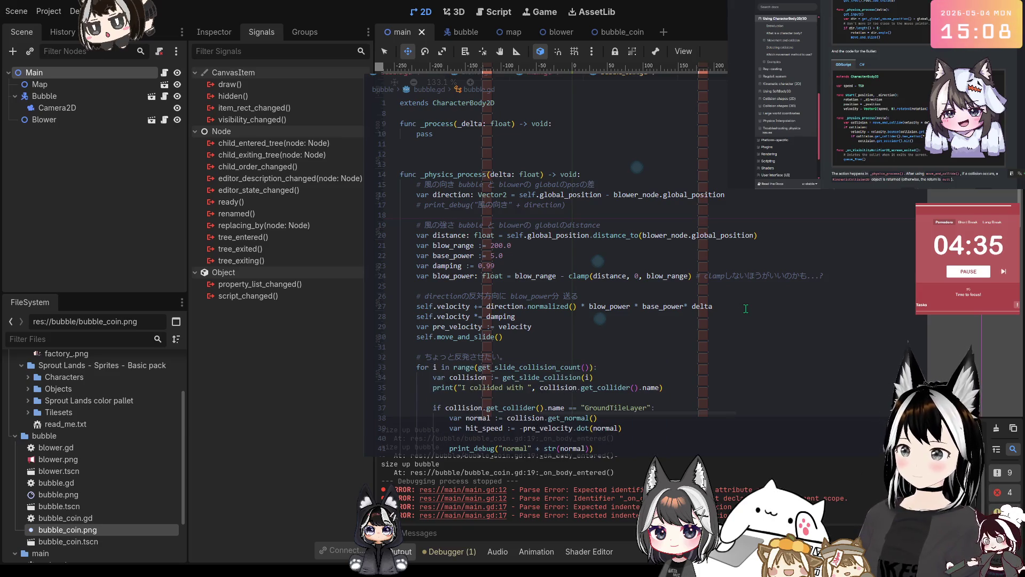
{"action": "type", "text": "up"}
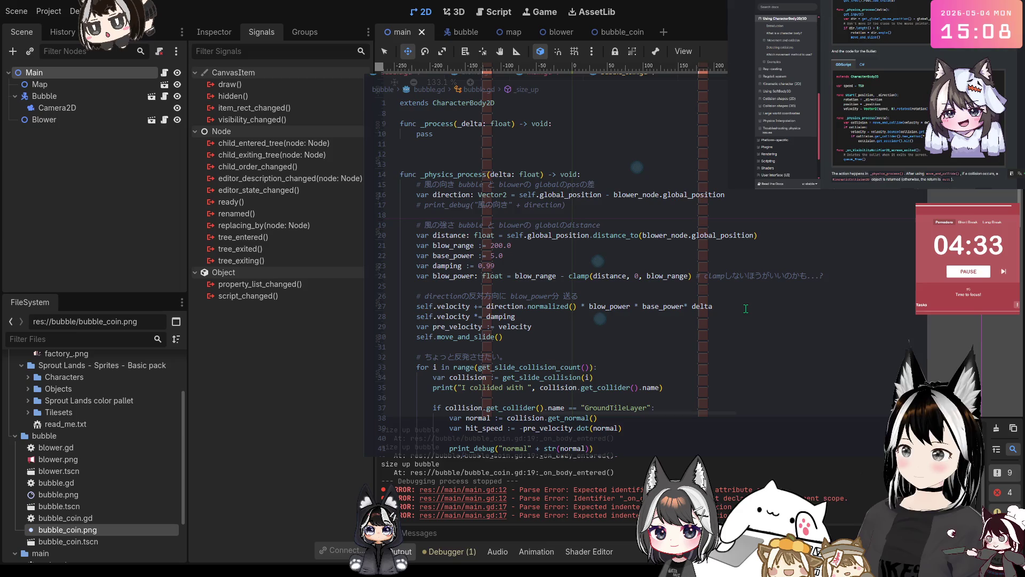
{"action": "type", "text": "sie"}
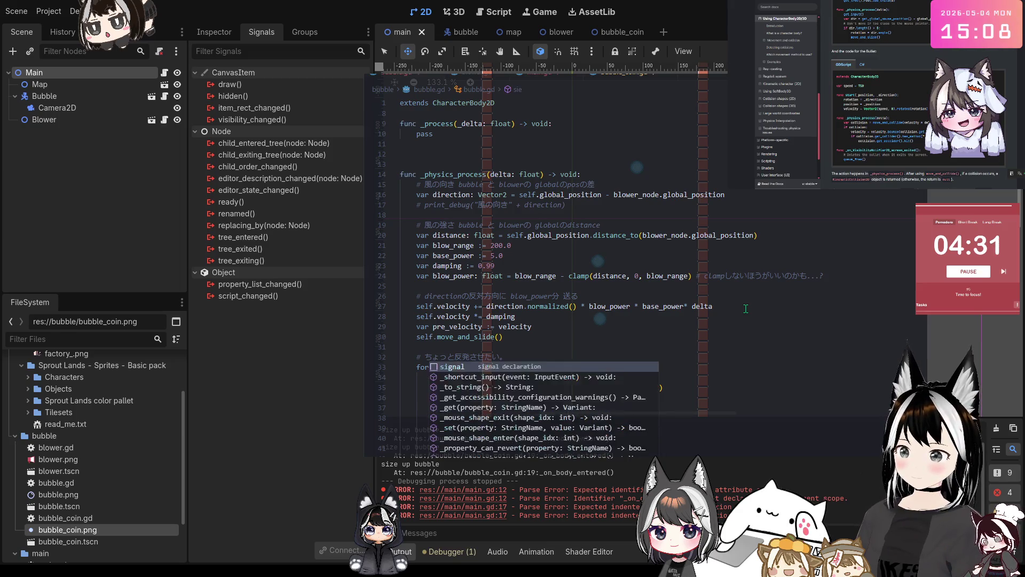
{"action": "key", "text": "BackSpace"}
{"action": "type", "text": "ze_up"}
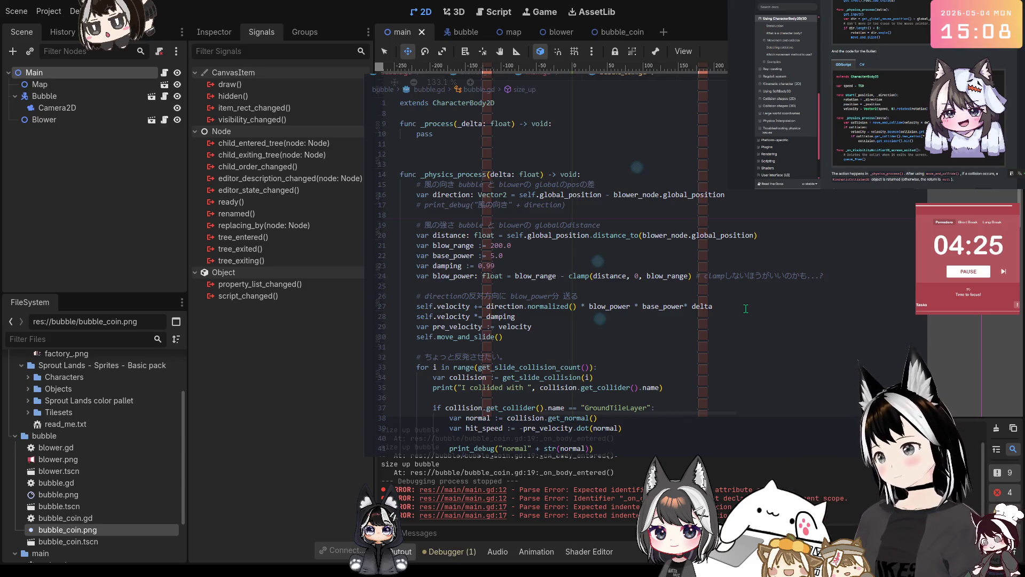
{"action": "type", "text": "hit_speed * 0.6"}
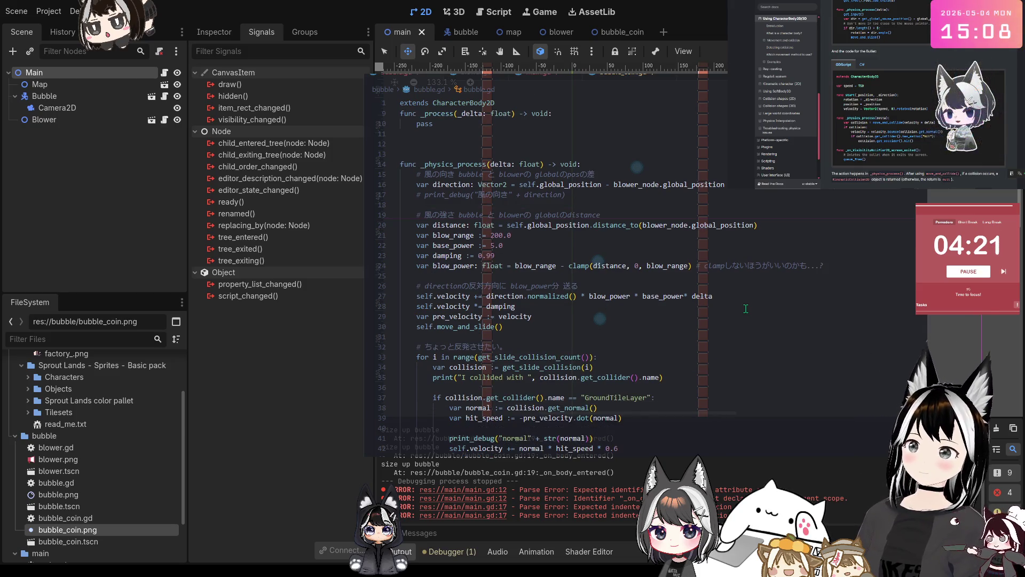
{"action": "type", "text": "self"}
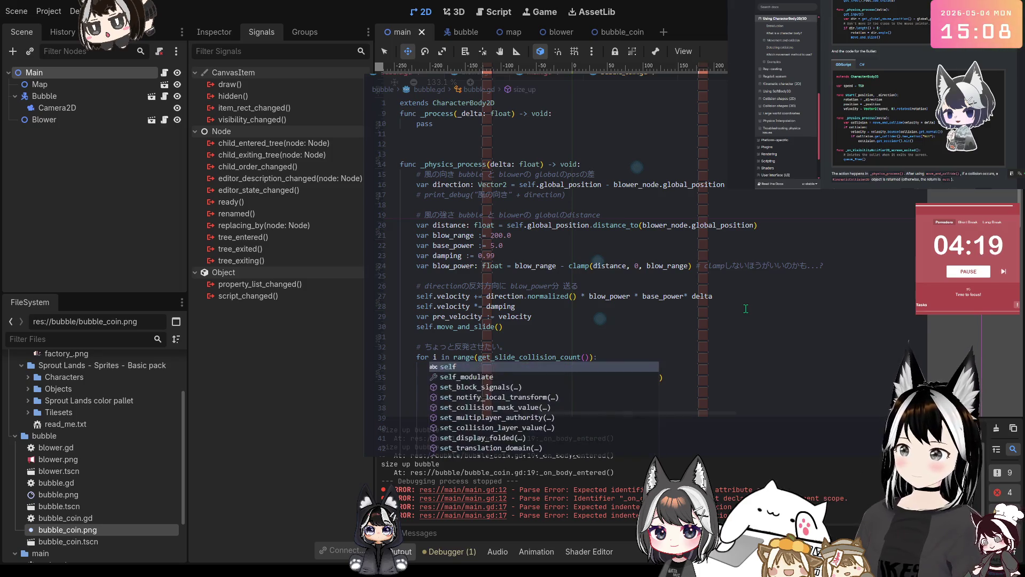
Make the collision declaration an inferred-type := assignment and return to main.gd.
{"action": "key", "text": "BackSpace"}
{"action": "key", "text": "BackSpace"}
{"action": "key", "text": "BackSpace"}
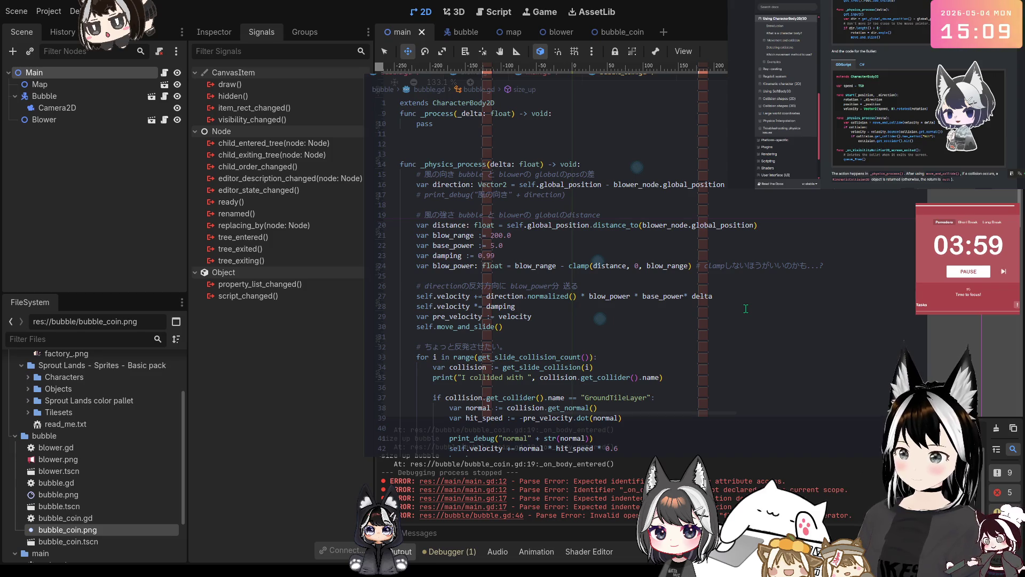
{"action": "key", "text": "BackSpace"}
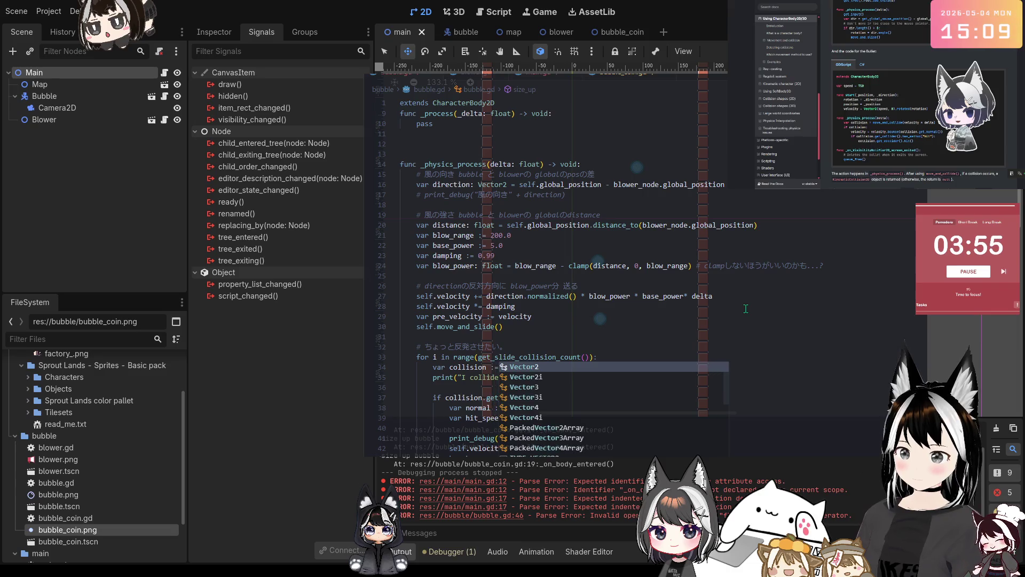
{"action": "type", "text": "="}
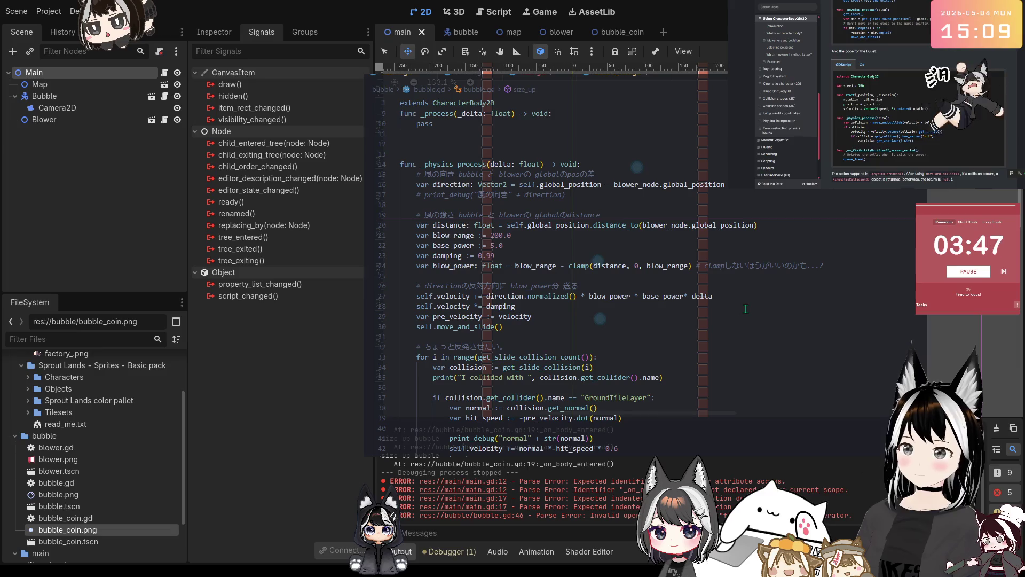
{"action": "key", "text": "ctrl+Tab"}
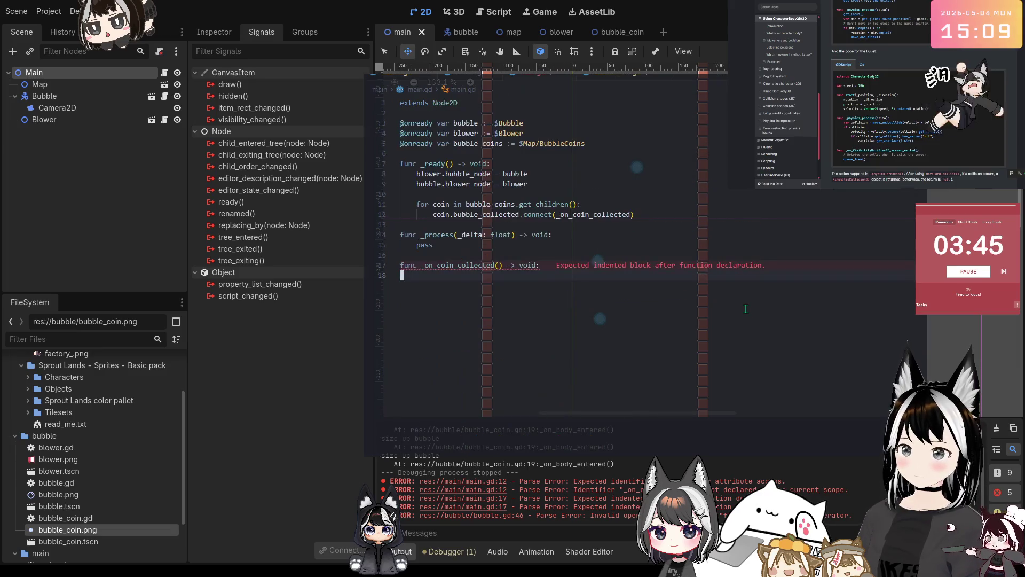
Call bubble.size_up() in the _on_coin_collected handler.
{"action": "key", "text": "End"}
{"action": "key", "text": "Return"}
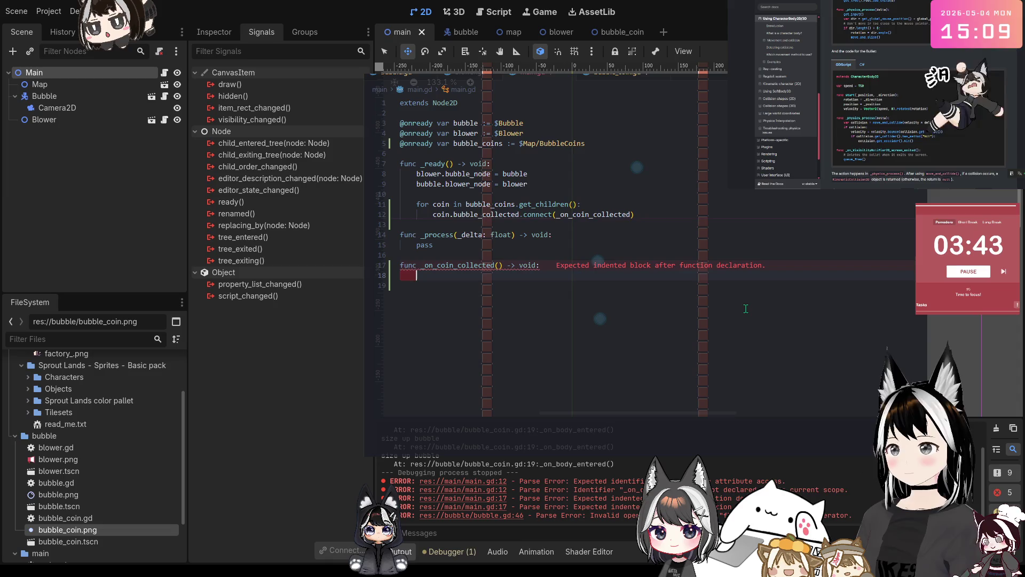
{"action": "type", "text": "bu"}
{"action": "key", "text": "Return"}
{"action": "type", "text": ".co"}
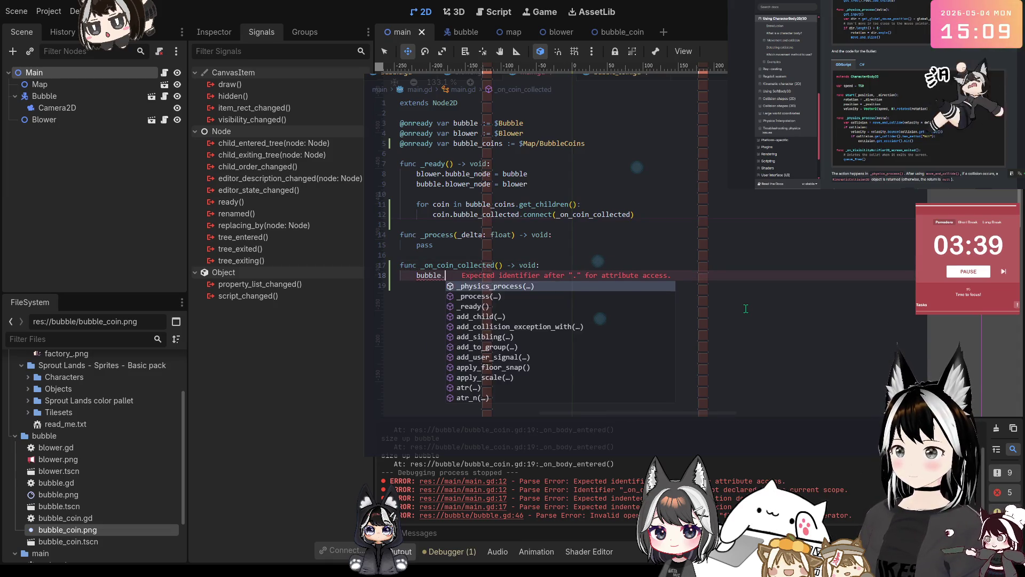
{"action": "key", "text": "BackSpace"}
{"action": "key", "text": "BackSpace"}
{"action": "type", "text": "size_up("}
{"action": "key", "text": "Return"}
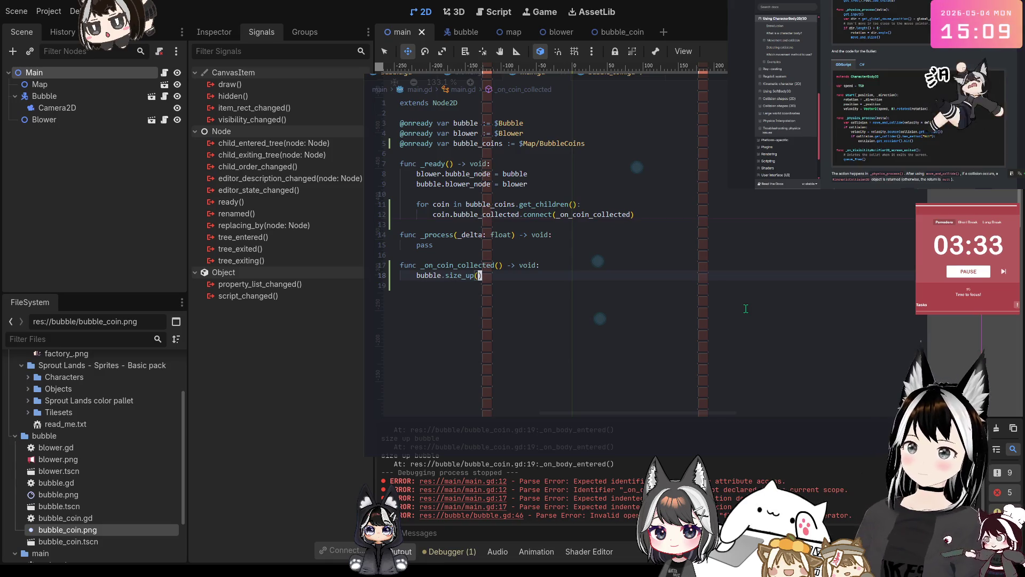
Open bubble_coin.gd and delete its 'size up bubble' print_debug line.
{"action": "key", "text": "ctrl+alt+o"}
{"action": "key", "text": "Return"}
{"action": "key", "text": "shift+alt+o"}
{"action": "type", "text": "_coin"}
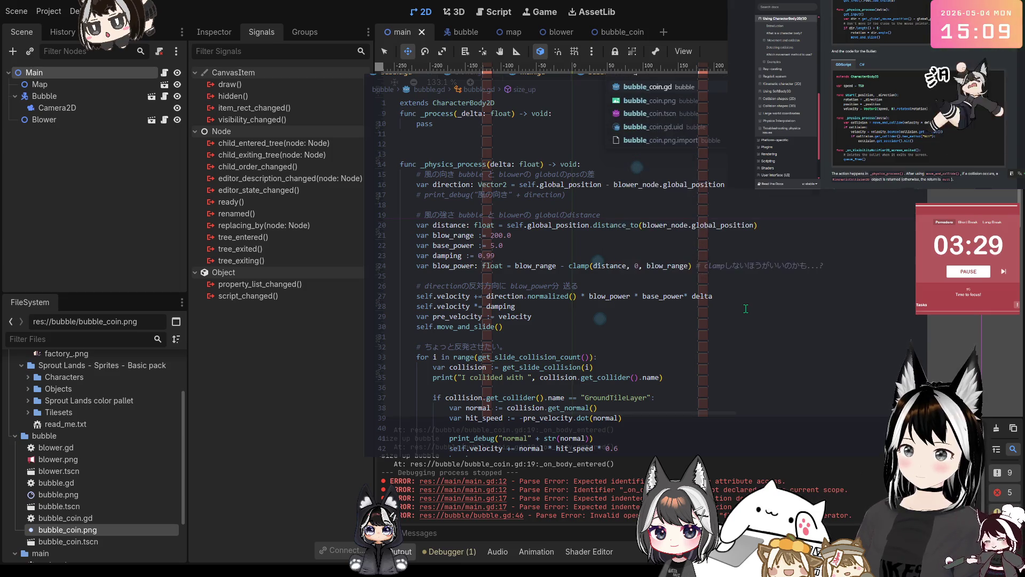
{"action": "key", "text": "Return"}
{"action": "key", "text": "Down"}
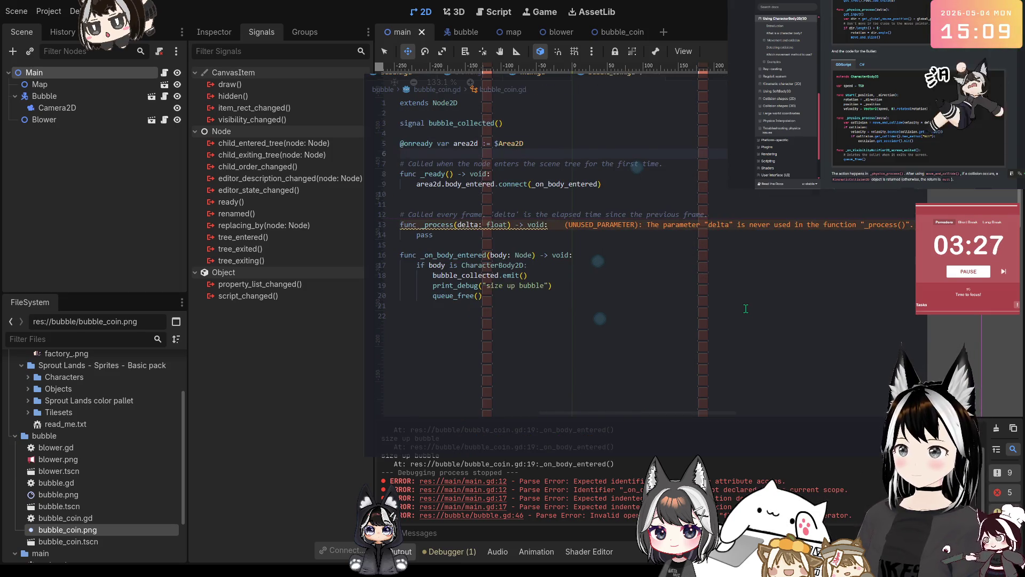
{"action": "key", "text": "Down"}
{"action": "key", "text": "Down"}
{"action": "key", "text": "Down"}
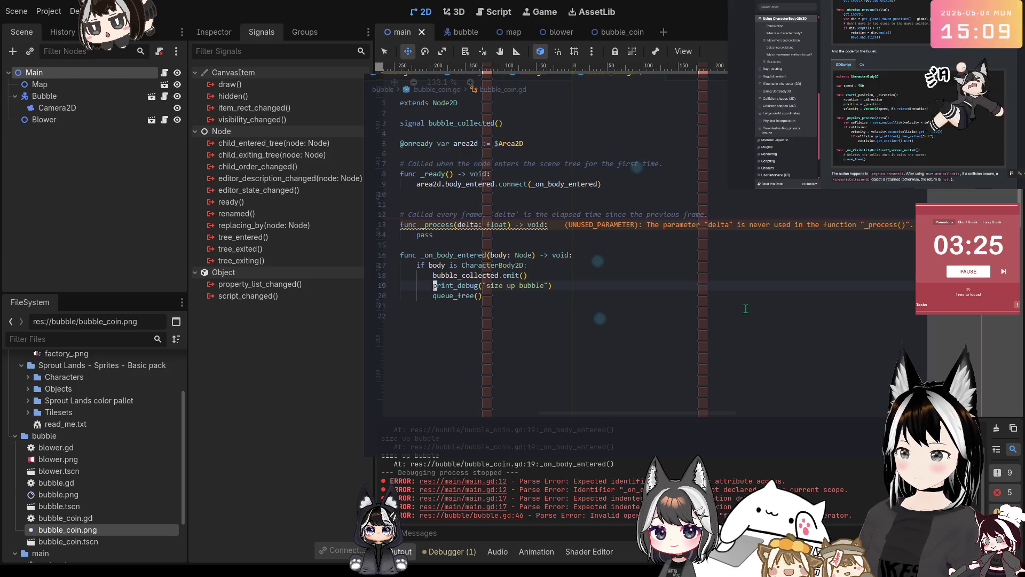
{"action": "key", "text": "ctrl+shift+k"}
Return to bubble.gd via the quick file search.
{"action": "key", "text": "ctrl+alt+o"}
{"action": "type", "text": "bubble"}
{"action": "key", "text": "Return"}
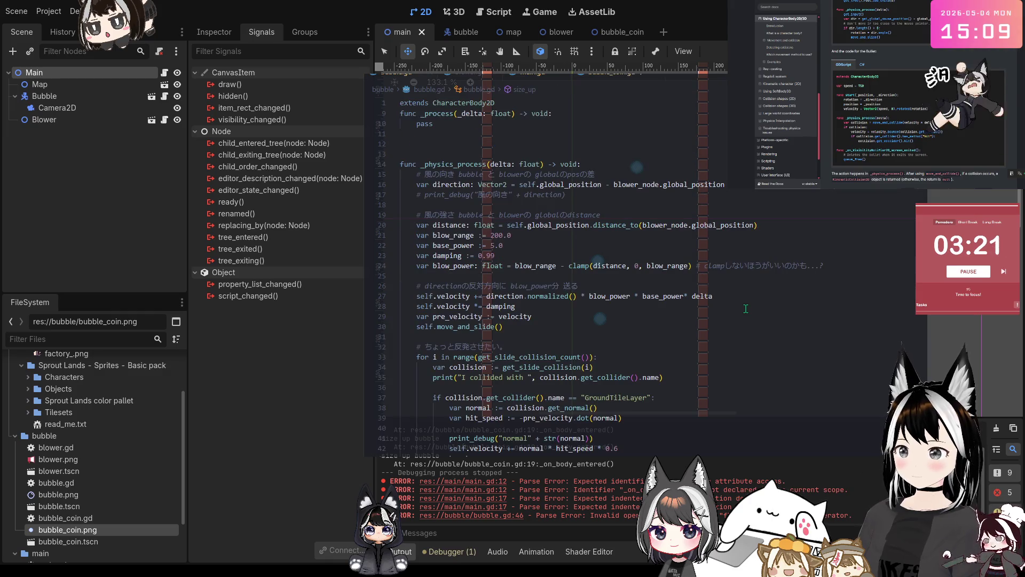
{"action": "scroll", "coordinate": [746, 309], "scroll_direction": "down", "scroll_amount": 1}
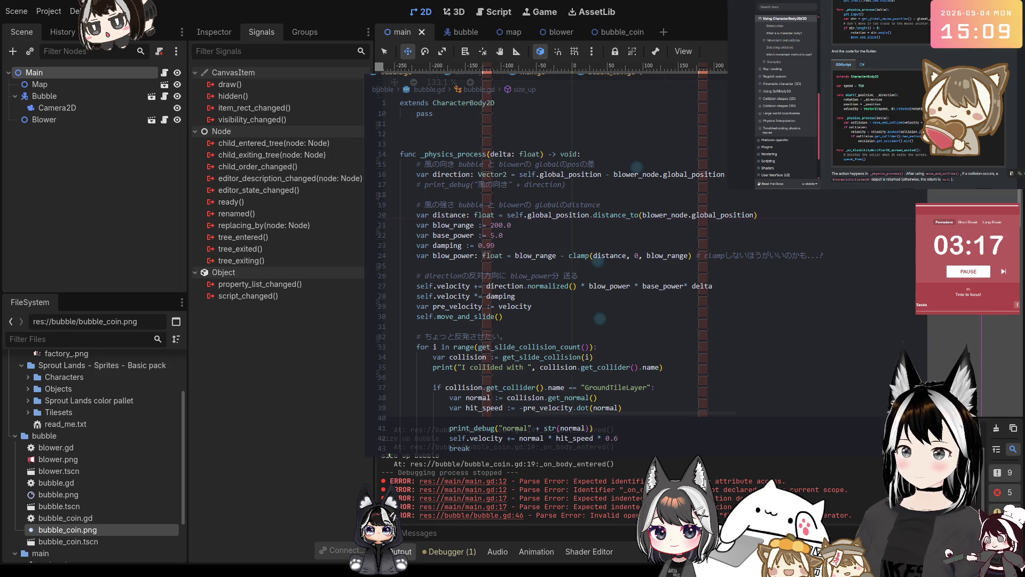
Play-test the game to watch the bubble's wall collisions, then stop it.
{"action": "key", "text": "F5"}
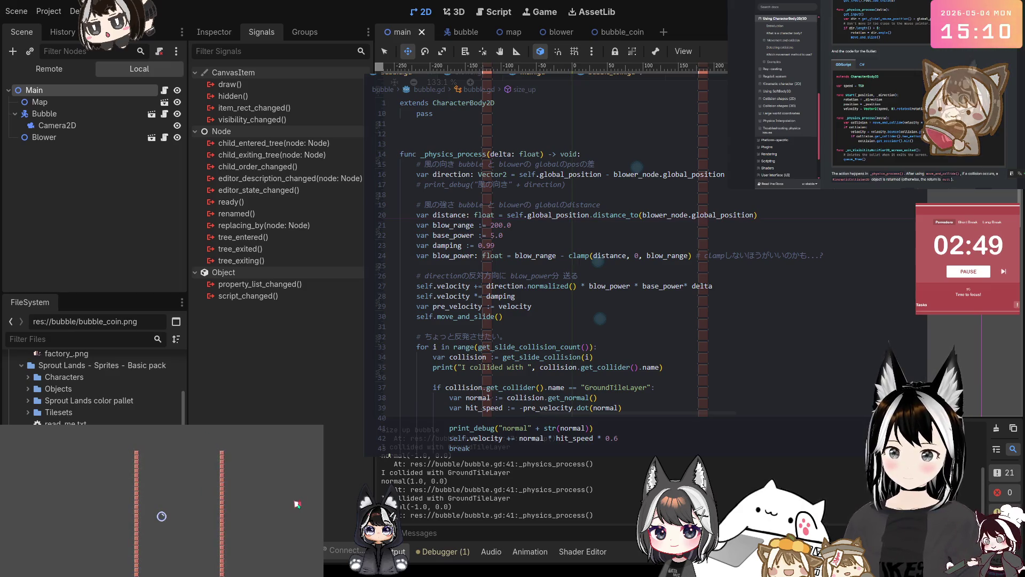
{"action": "key", "text": "F8"}
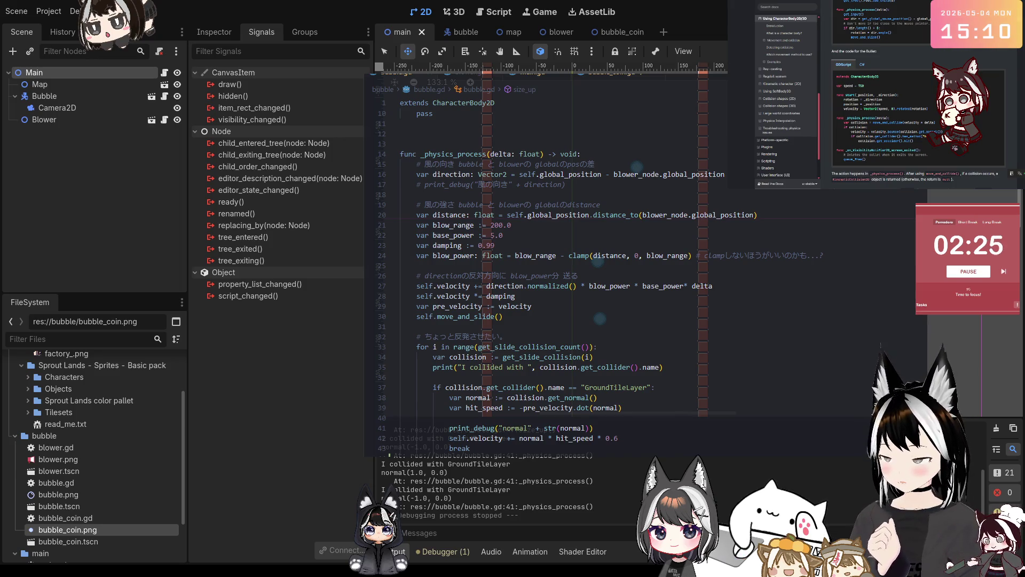
{"action": "scroll", "coordinate": [549, 267], "scroll_direction": "down", "scroll_amount": 8}
{"action": "scroll", "coordinate": [550, 267], "scroll_direction": "up", "scroll_amount": 11}
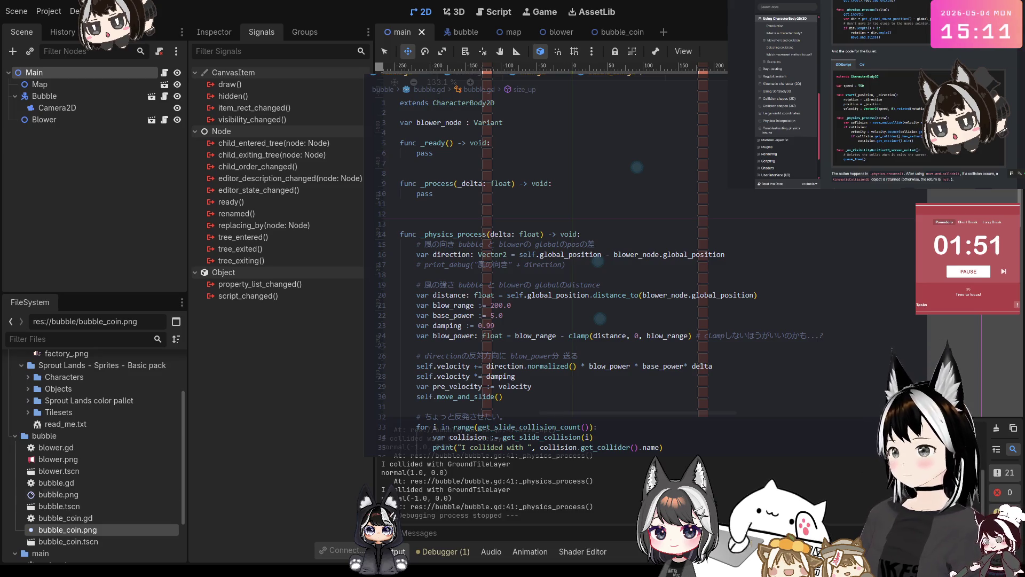
Open the map scene, select the GroundTileLayer, and pick a wall tile.
{"action": "left_click", "coordinate": [737, 288]}
{"action": "scroll", "coordinate": [737, 289], "scroll_direction": "down", "scroll_amount": 1}
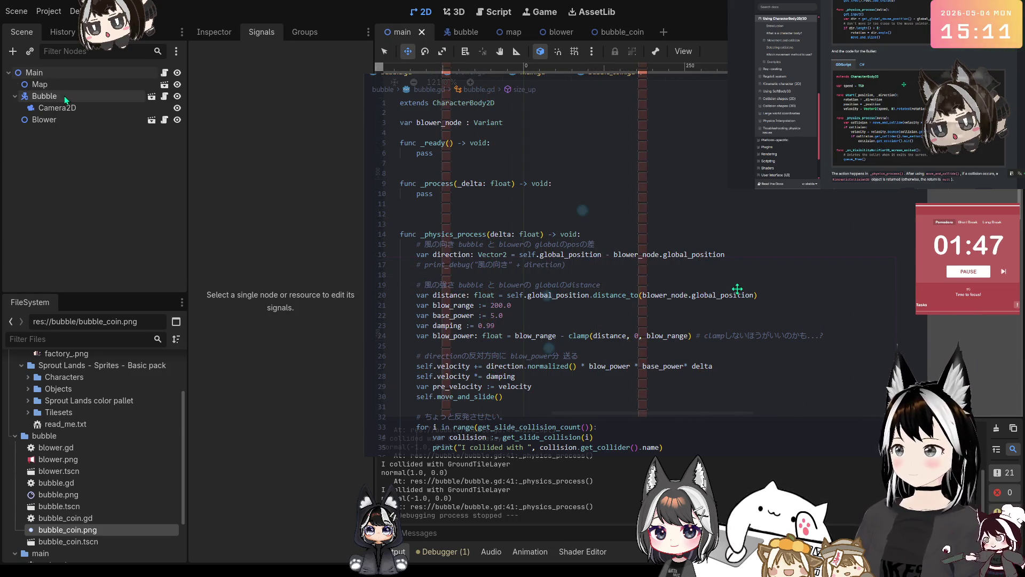
{"action": "left_click", "coordinate": [620, 32]}
{"action": "left_click", "coordinate": [546, 34]}
{"action": "left_click", "coordinate": [487, 34]}
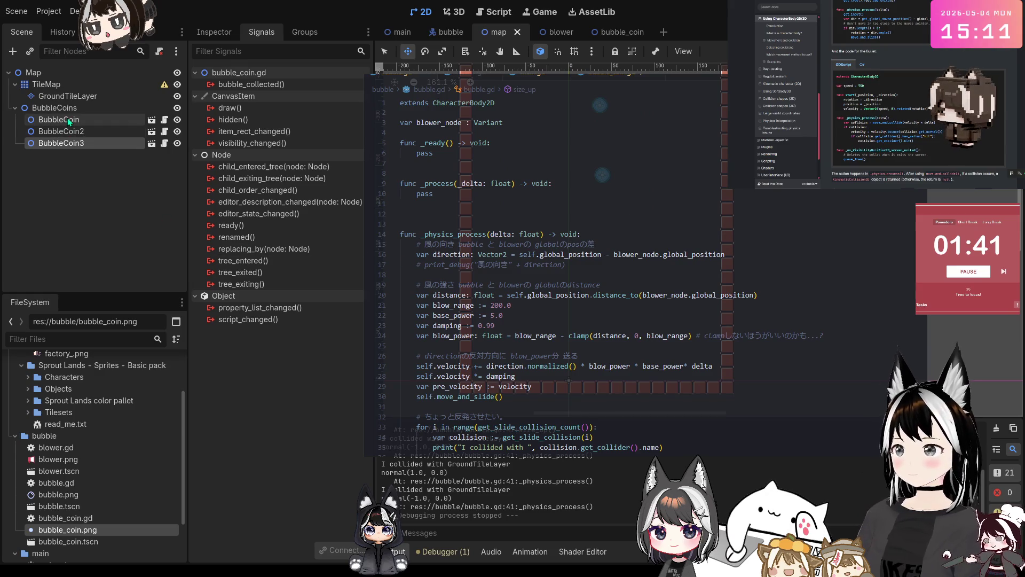
{"action": "left_click", "coordinate": [63, 88]}
{"action": "left_click", "coordinate": [67, 95]}
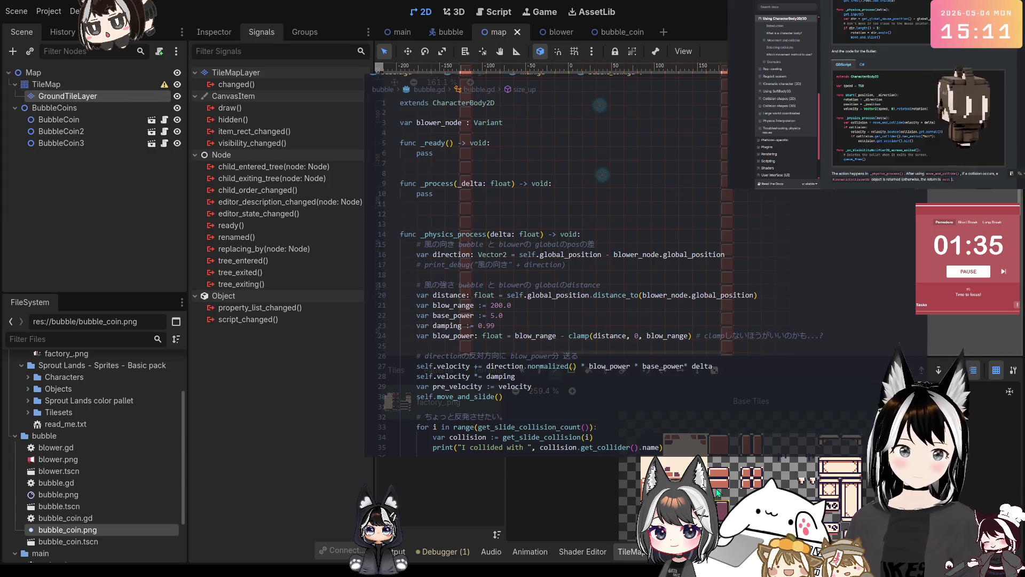
{"action": "left_click", "coordinate": [726, 502]}
Paint a small rectangle, a 4x9 block and a 3x10 block of wall tiles.
{"action": "scroll", "coordinate": [590, 173], "scroll_direction": "down", "scroll_amount": 2}
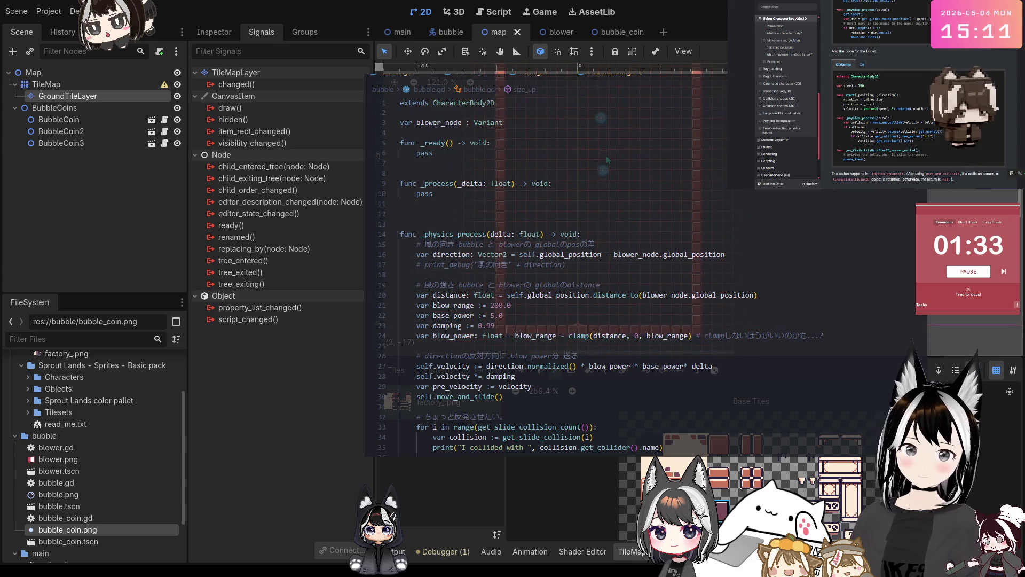
{"action": "scroll", "coordinate": [590, 174], "scroll_direction": "up", "scroll_amount": 1}
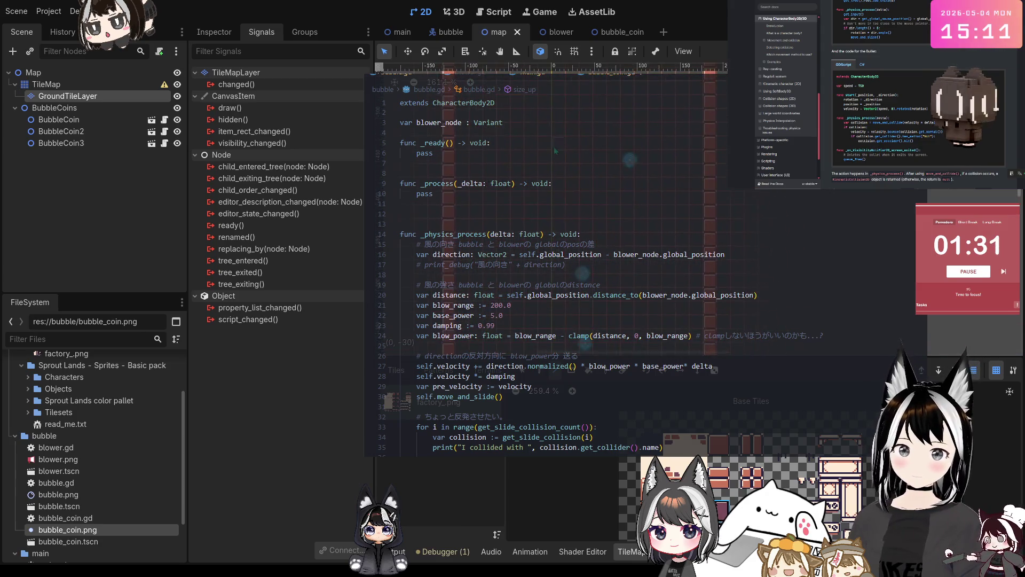
{"action": "mouse_move", "coordinate": [620, 317]}
{"action": "left_mouse_down"}
{"action": "mouse_move", "coordinate": [556, 226]}
{"action": "mouse_move", "coordinate": [592, 295]}
{"action": "left_mouse_up"}
{"action": "scroll", "coordinate": [543, 203], "scroll_direction": "up", "scroll_amount": 3}
{"action": "scroll", "coordinate": [543, 203], "scroll_direction": "right", "scroll_amount": 3}
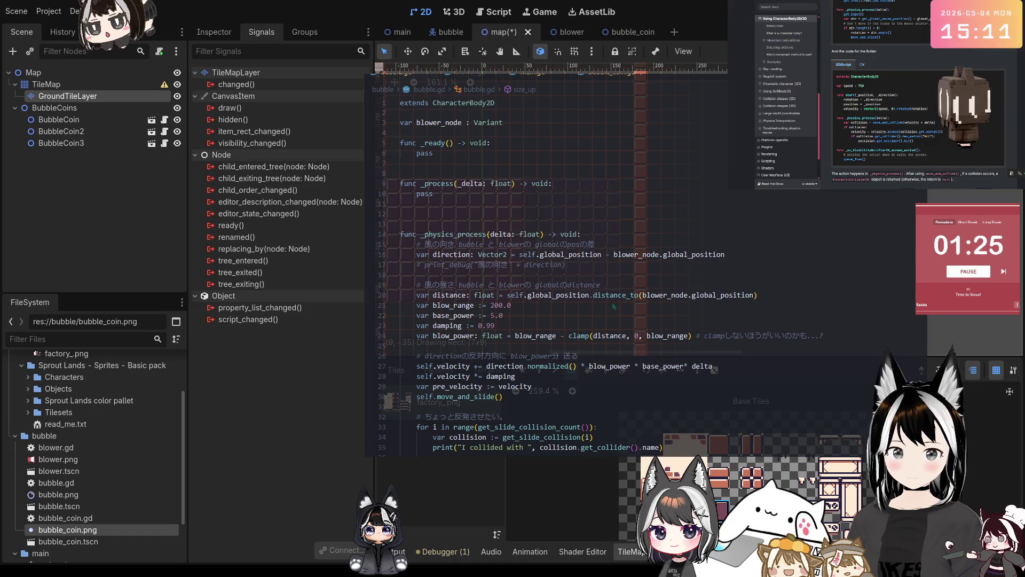
{"action": "scroll", "coordinate": [613, 289], "scroll_direction": "left", "scroll_amount": 3}
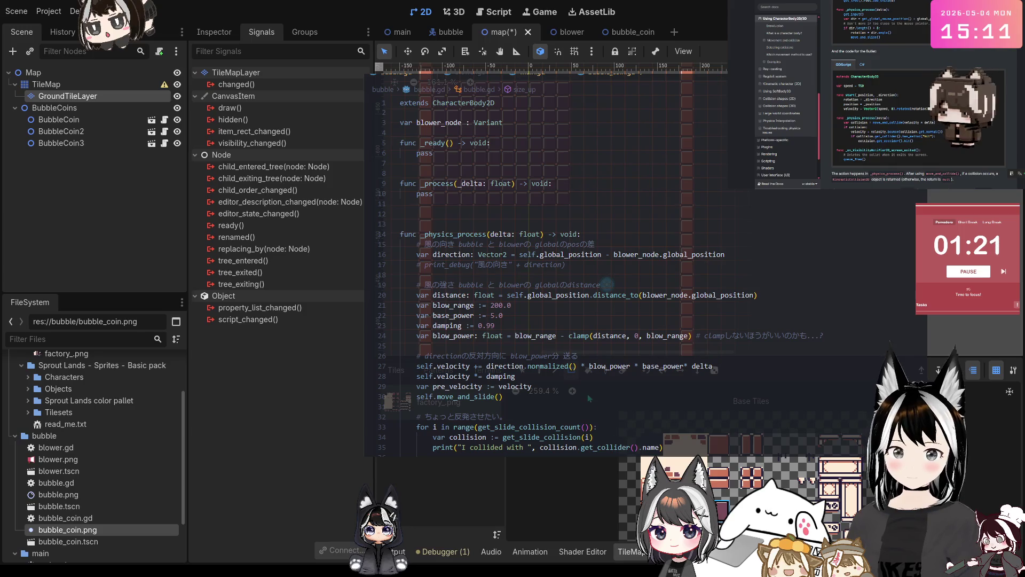
{"action": "mouse_move", "coordinate": [589, 165]}
{"action": "left_mouse_down"}
{"action": "mouse_move", "coordinate": [567, 189]}
{"action": "mouse_move", "coordinate": [614, 299]}
{"action": "left_mouse_up"}
{"action": "scroll", "coordinate": [654, 182], "scroll_direction": "left", "scroll_amount": 3}
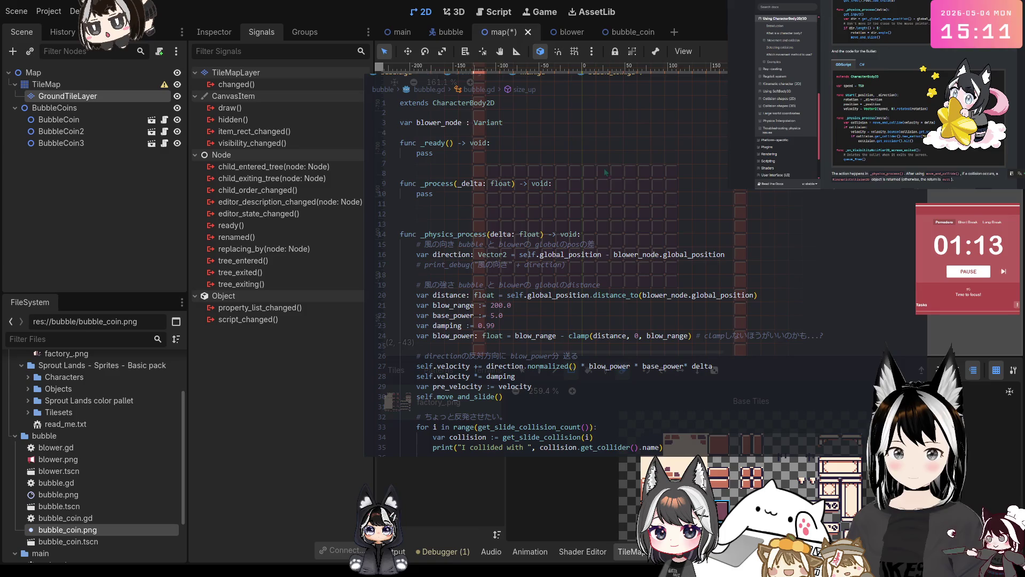
{"action": "mouse_move", "coordinate": [580, 161]}
{"action": "left_mouse_down"}
{"action": "mouse_move", "coordinate": [600, 279]}
{"action": "mouse_move", "coordinate": [588, 288]}
{"action": "left_mouse_up"}
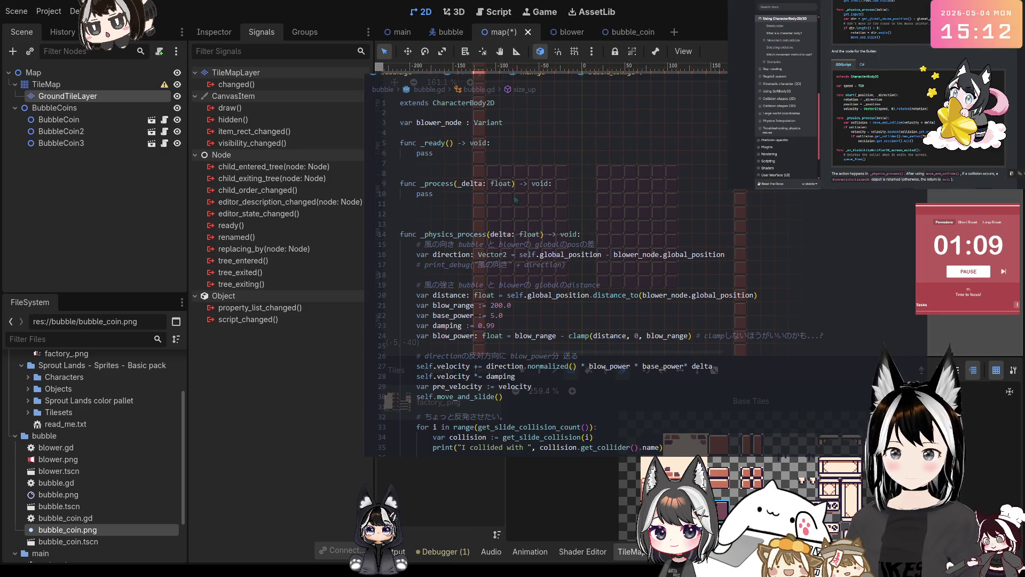
Paint a narrow tile column plus 3x9 and 4x9 blocks, save the map, and run the project.
{"action": "left_click_drag", "start_coordinate": [505, 201], "coordinate": [502, 289]}
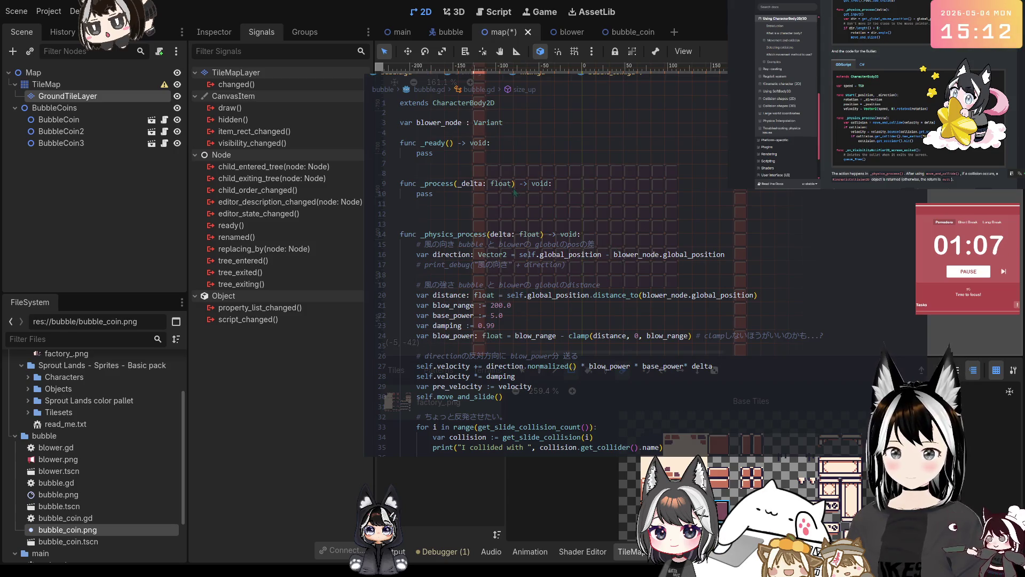
{"action": "left_click_drag", "start_coordinate": [505, 214], "coordinate": [505, 283]}
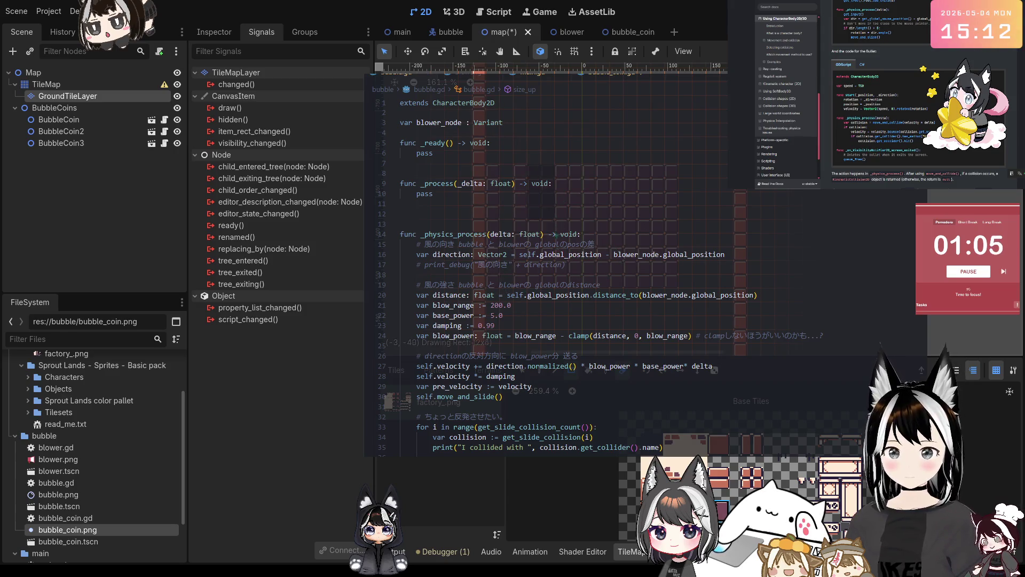
{"action": "mouse_move", "coordinate": [580, 173]}
{"action": "left_mouse_down"}
{"action": "mouse_move", "coordinate": [602, 214]}
{"action": "mouse_move", "coordinate": [605, 285]}
{"action": "left_mouse_up"}
{"action": "left_click_drag", "start_coordinate": [632, 181], "coordinate": [677, 293]}
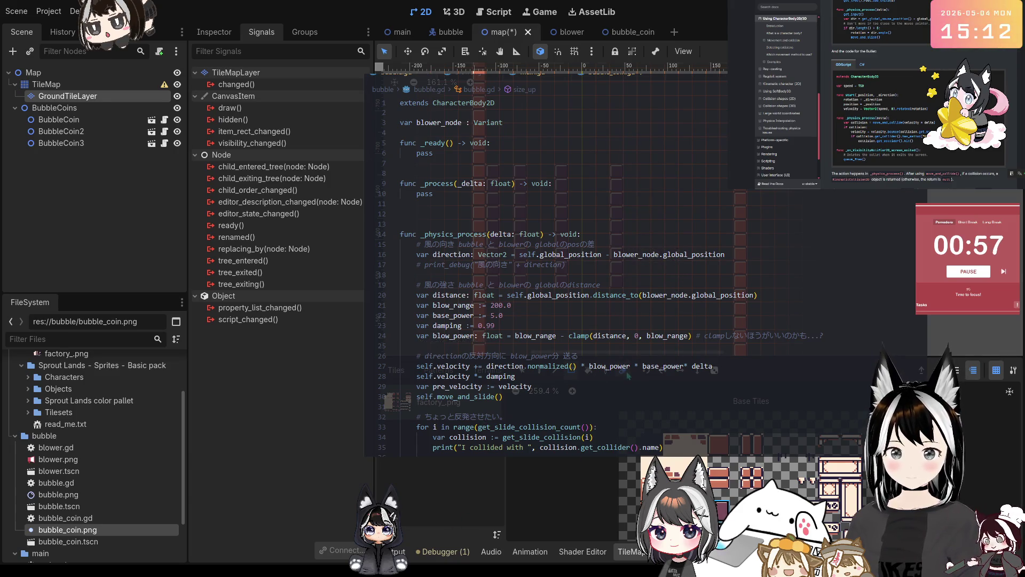
{"action": "left_click_drag", "start_coordinate": [727, 193], "coordinate": [727, 184]}
{"action": "key", "text": "ctrl+s"}
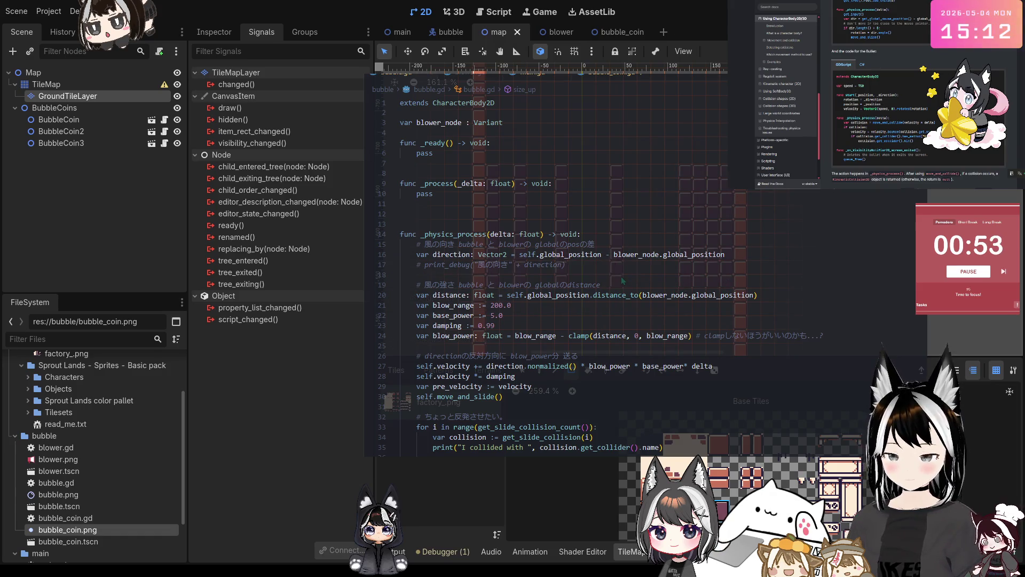
{"action": "key", "text": "F5"}
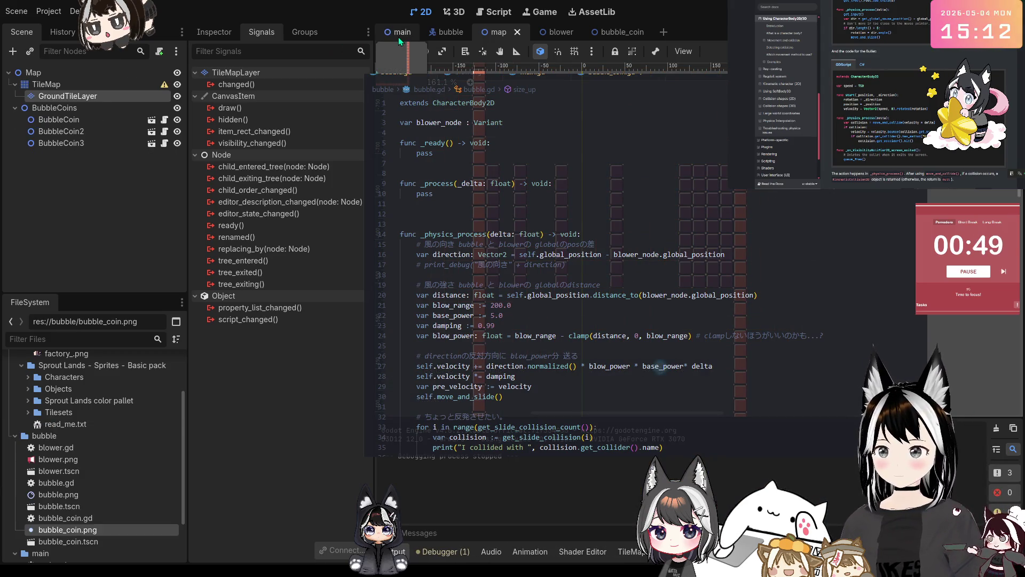
Run with the open main scene chosen as startup scene, play the bubble game, then stop.
{"action": "left_click", "coordinate": [399, 34]}
{"action": "key", "text": "F5"}
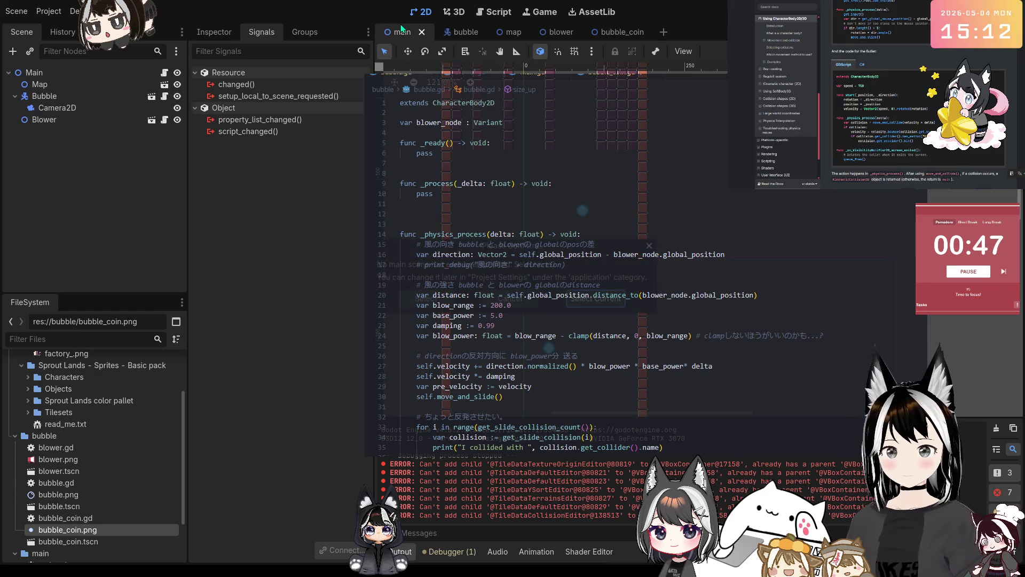
{"action": "left_click", "coordinate": [601, 301]}
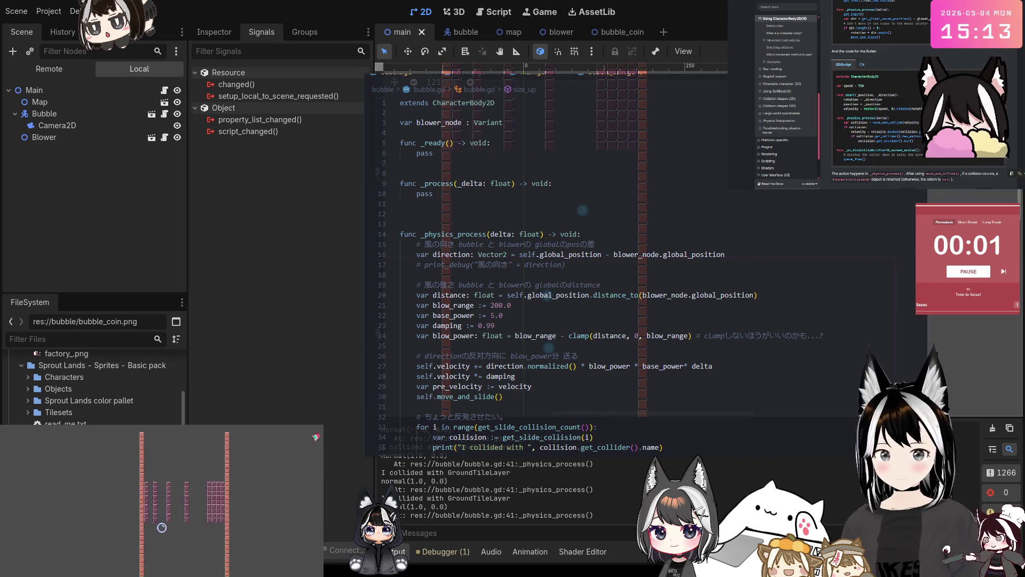
{"action": "key", "text": "F8"}
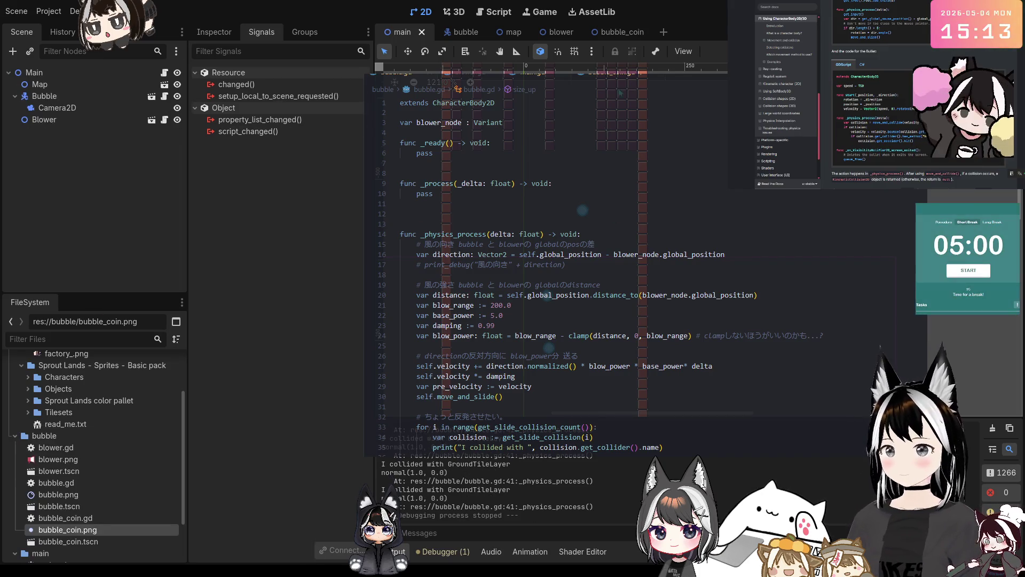
Switch back to the map scene, select BubbleCoin and BubbleCoin3, and locate base_power in bubble.gd.
{"action": "left_click", "coordinate": [622, 32]}
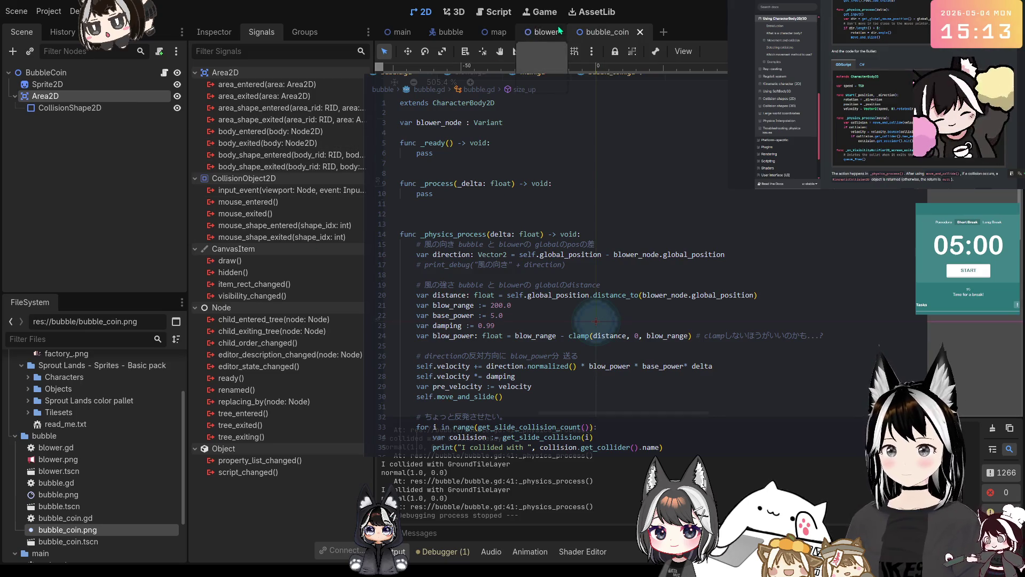
{"action": "left_click", "coordinate": [451, 32]}
{"action": "left_click", "coordinate": [496, 32]}
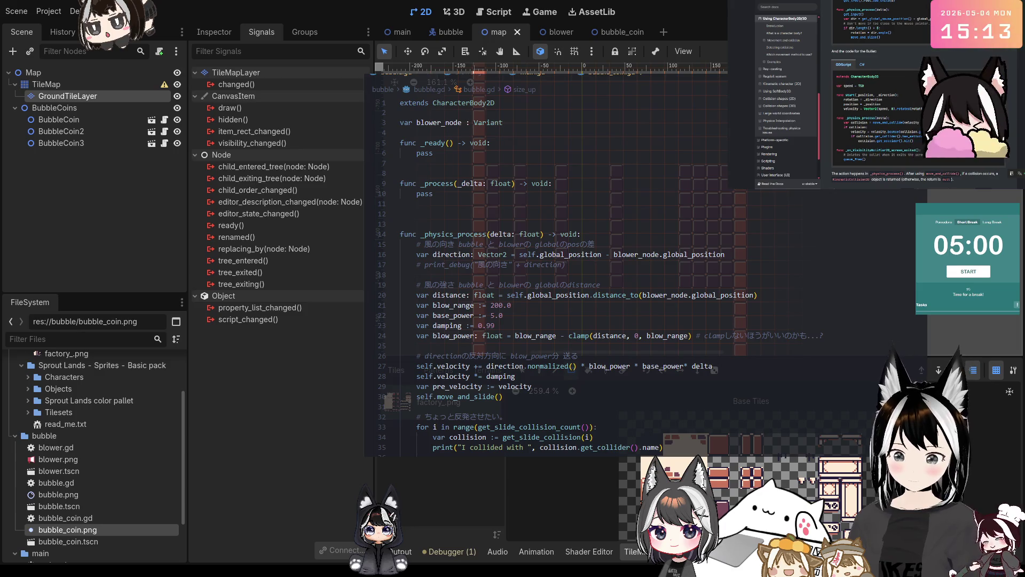
{"action": "left_click", "coordinate": [11, 120]}
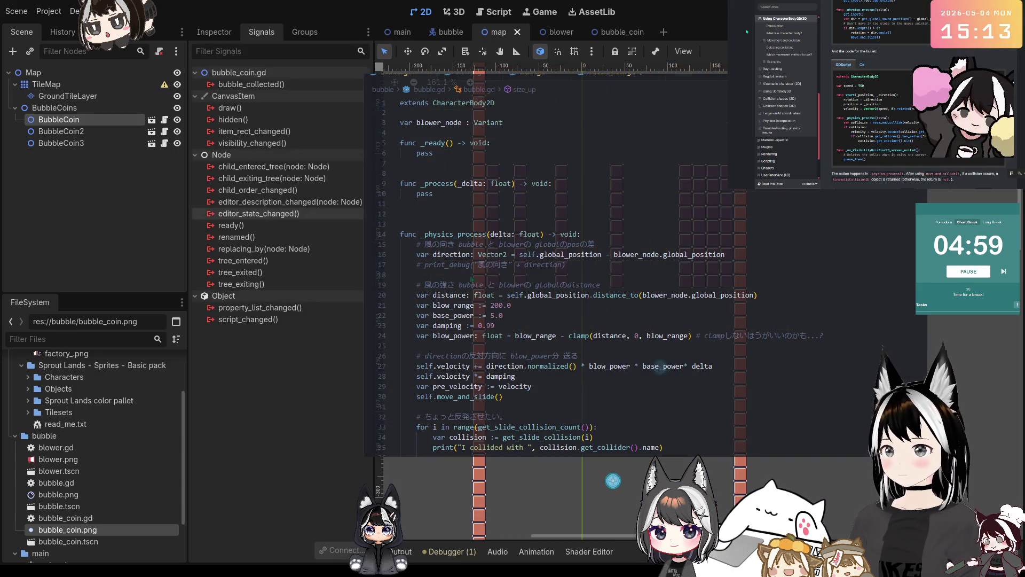
{"action": "left_click", "coordinate": [59, 143]}
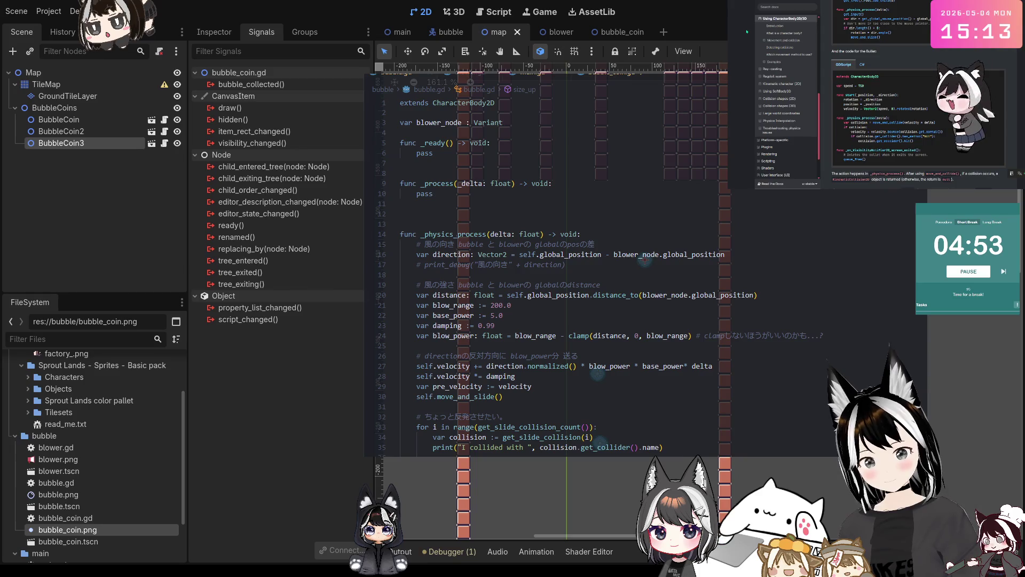
{"action": "scroll", "coordinate": [512, 213], "scroll_direction": "down", "scroll_amount": 1}
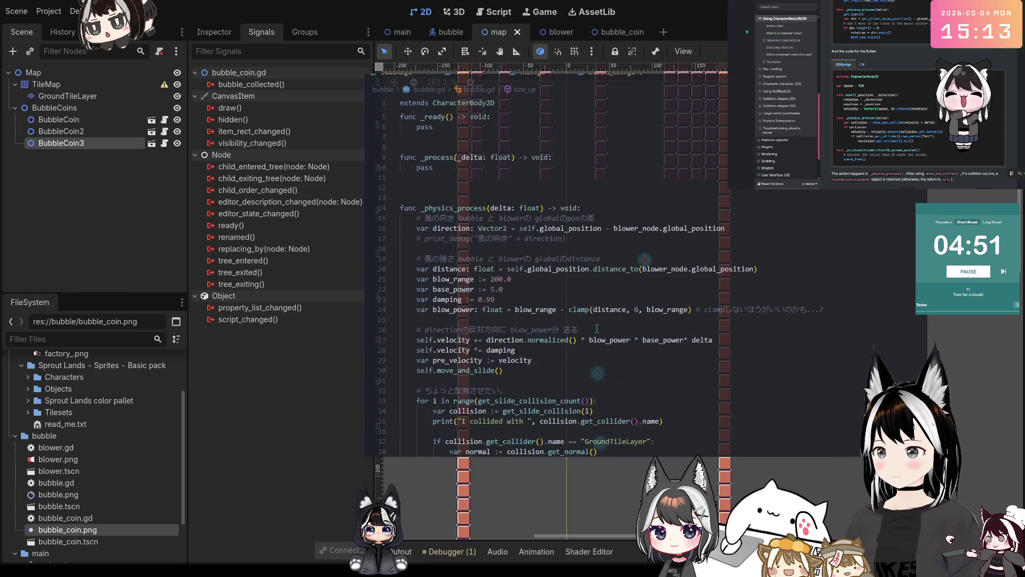
{"action": "left_click", "coordinate": [496, 289]}
Change the bubble's base_power from 5.0 to 4.0 and play-test the game.
{"action": "key", "text": "ctrl+d"}
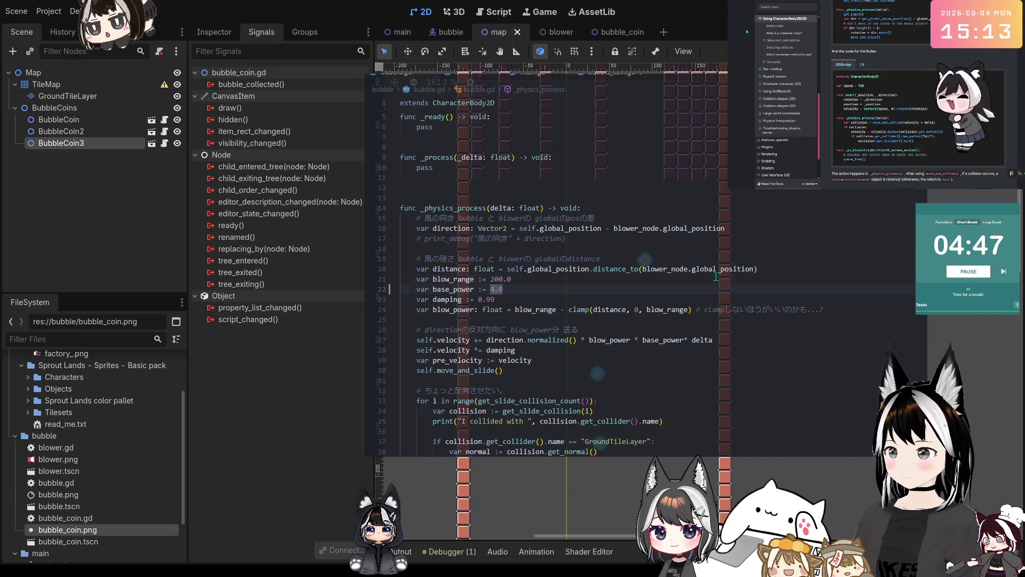
{"action": "key", "text": "Escape"}
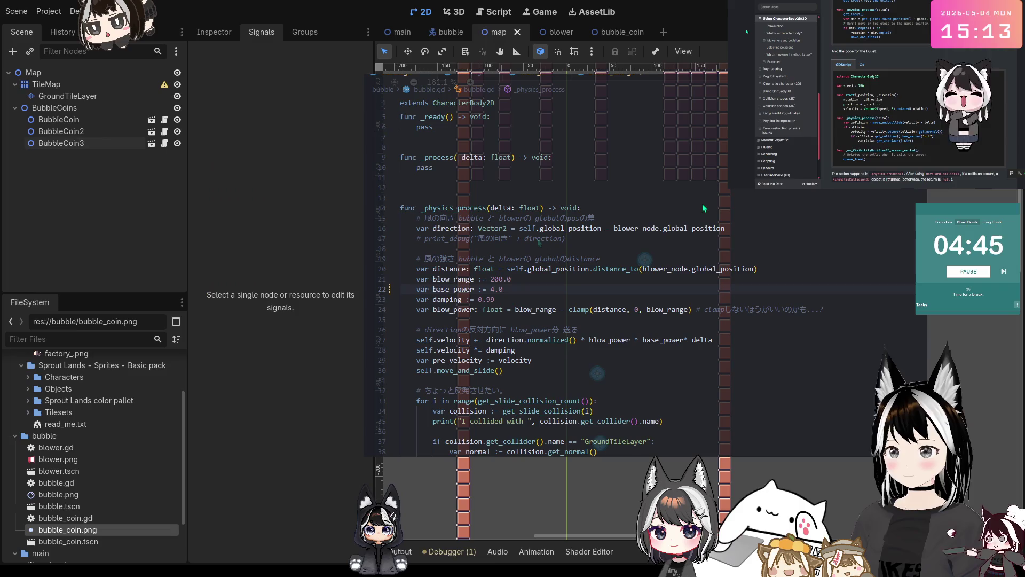
{"action": "key", "text": "F5"}
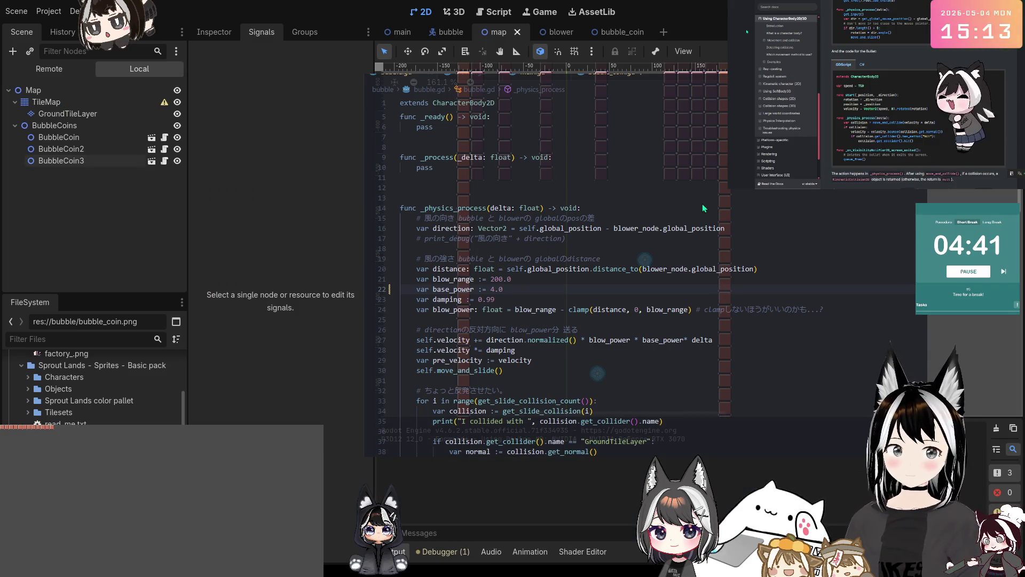
{"action": "key", "text": "F5"}
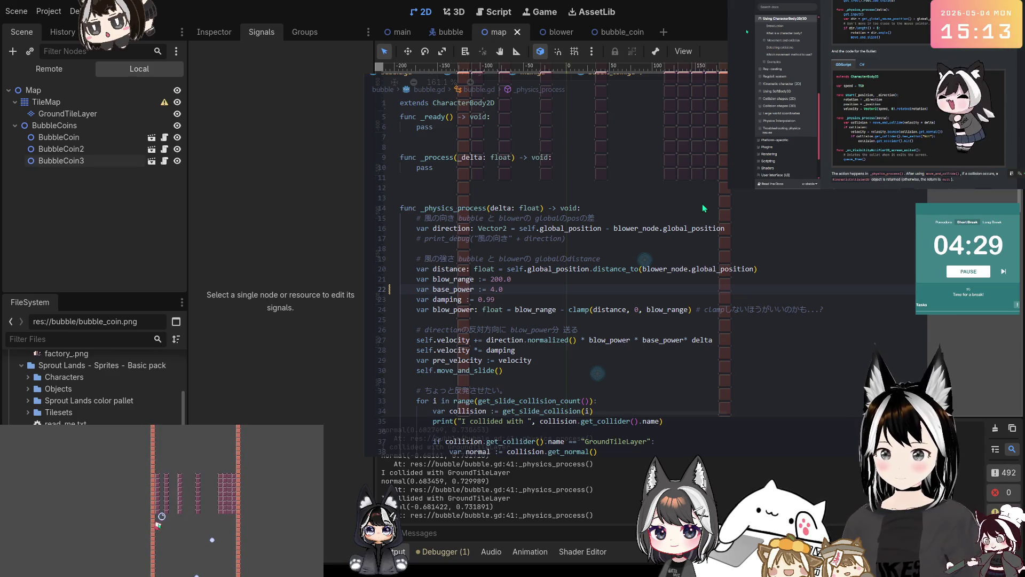
{"action": "key", "text": "F8"}
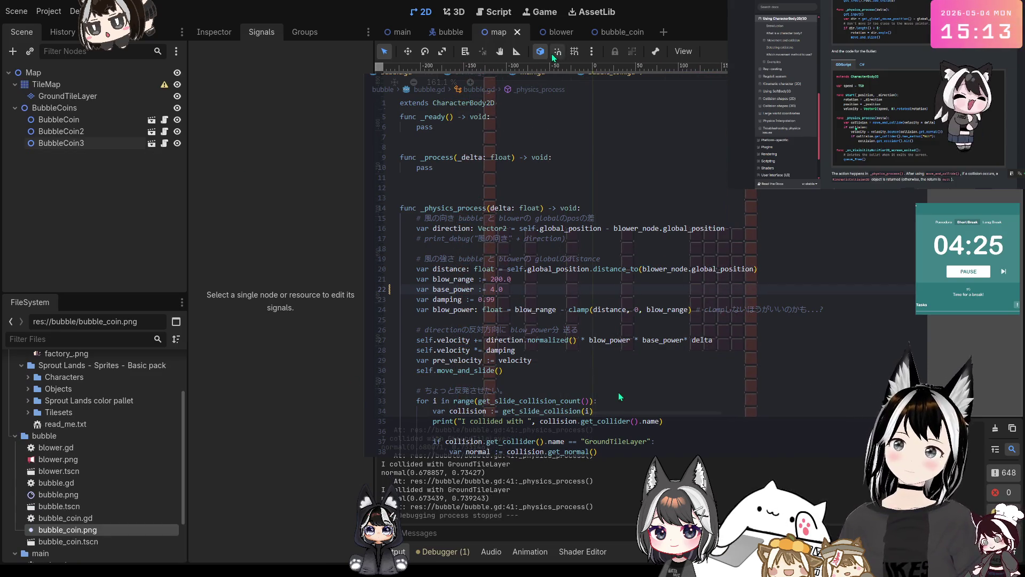
Return to the map scene, check the debugger panel, and select GroundTileLayer.
{"action": "left_click", "coordinate": [561, 32]}
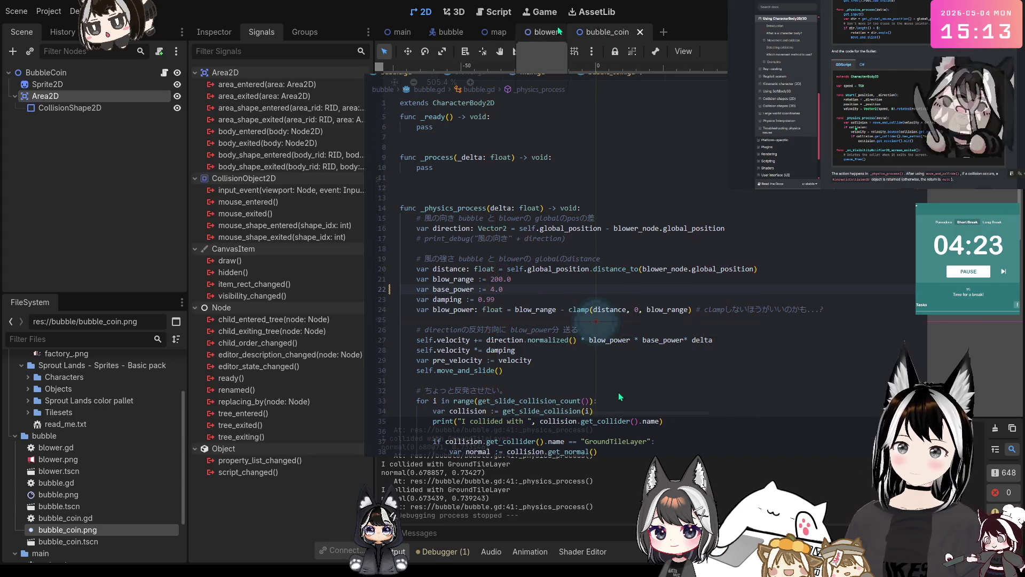
{"action": "left_click", "coordinate": [498, 31]}
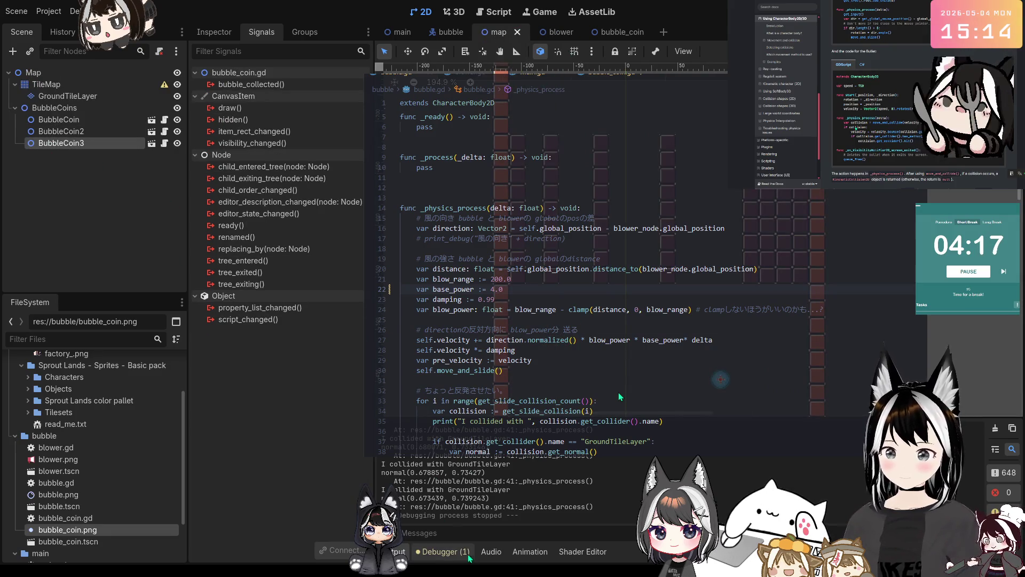
{"action": "left_click", "coordinate": [444, 551]}
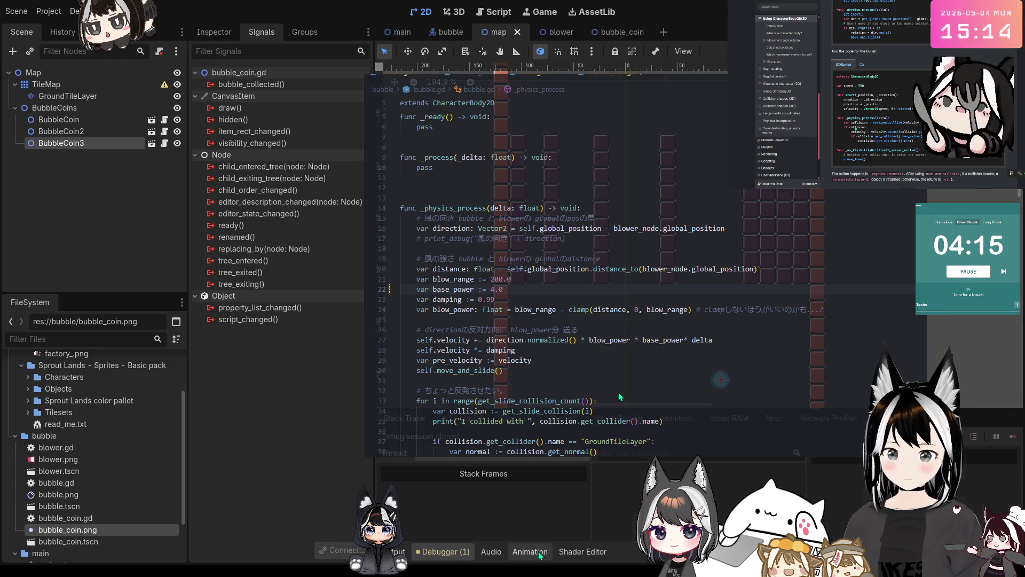
{"action": "left_click", "coordinate": [491, 551]}
{"action": "left_click", "coordinate": [445, 551]}
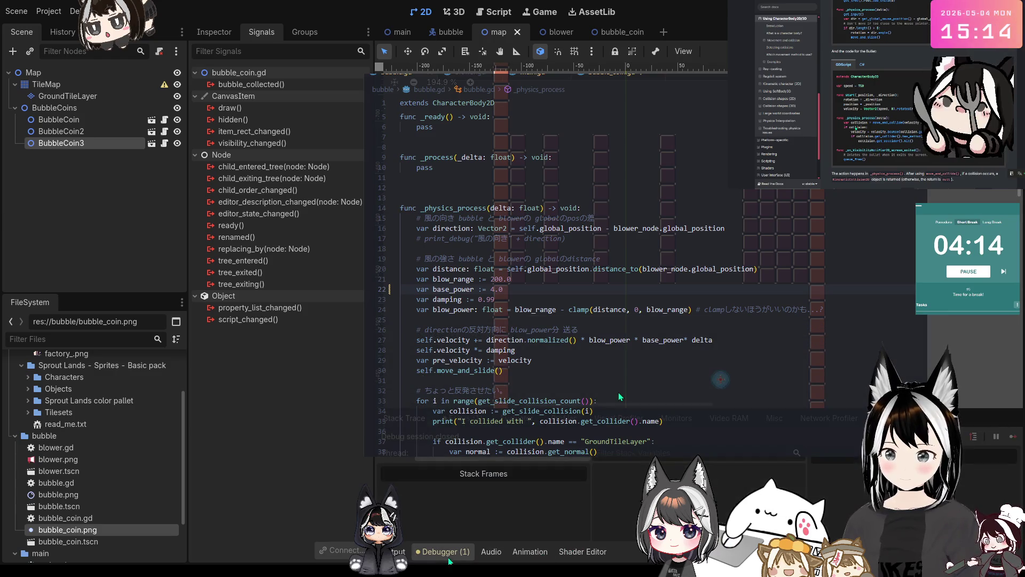
{"action": "left_click", "coordinate": [100, 124]}
{"action": "left_click", "coordinate": [96, 111]}
{"action": "left_click", "coordinate": [91, 100]}
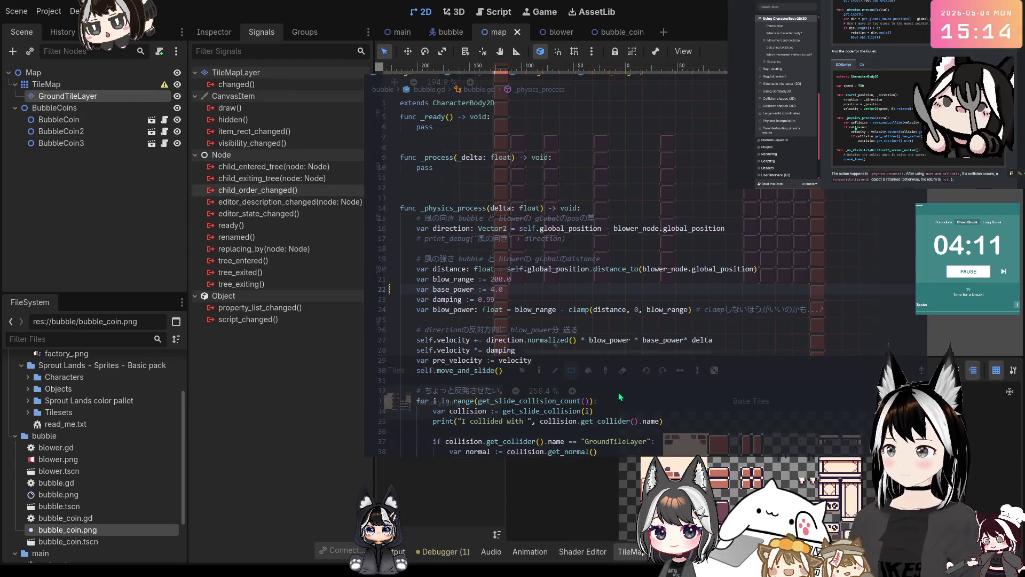
Paint wall tiles down one column of GroundTileLayer and save the map scene.
{"action": "left_click_drag", "start_coordinate": [550, 139], "coordinate": [551, 261]}
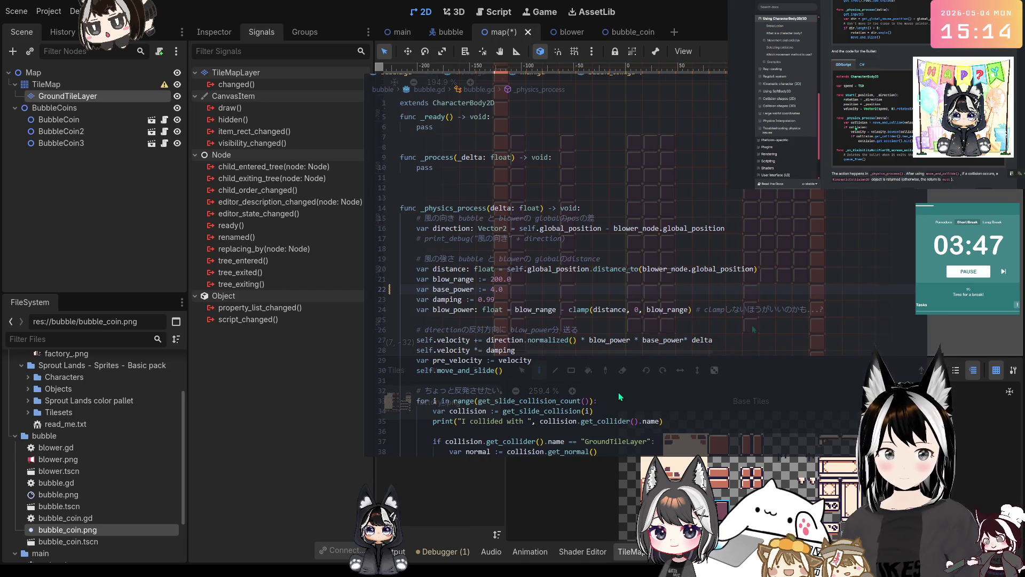
{"action": "key", "text": "ctrl+s"}
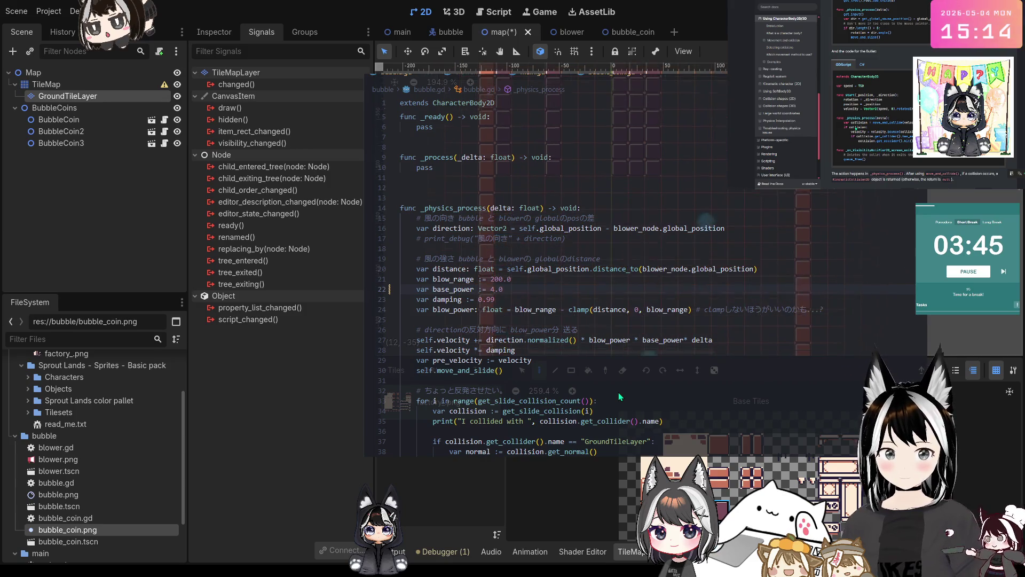
{"action": "left_click", "coordinate": [93, 142]}
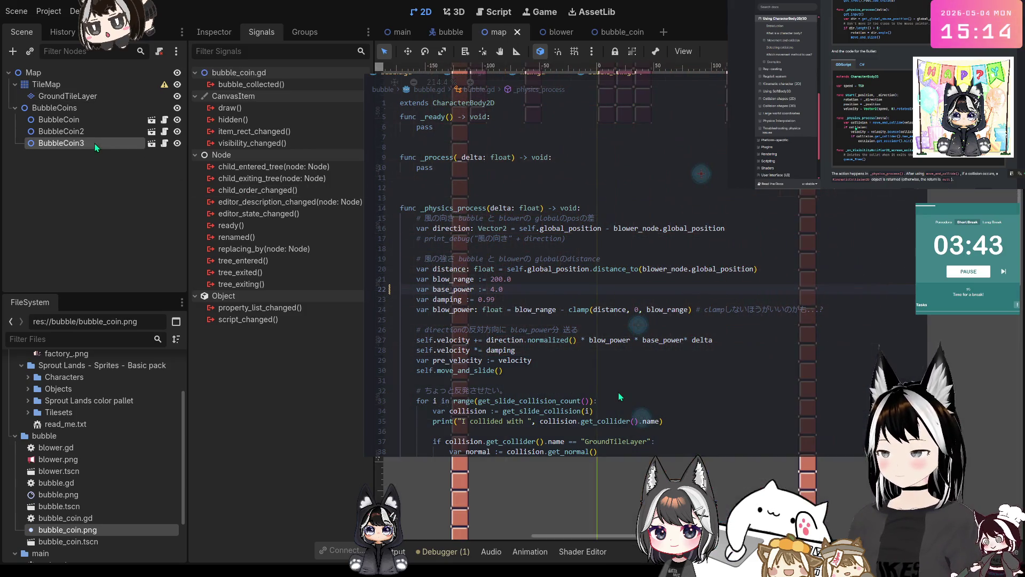
Duplicate BubbleCoin3, review BubbleCoin4 through 7, then undo the accidental coin move.
{"action": "key", "text": "ctrl+d"}
{"action": "key", "text": "ctrl+d"}
{"action": "key", "text": "ctrl+d"}
{"action": "key", "text": "ctrl+d"}
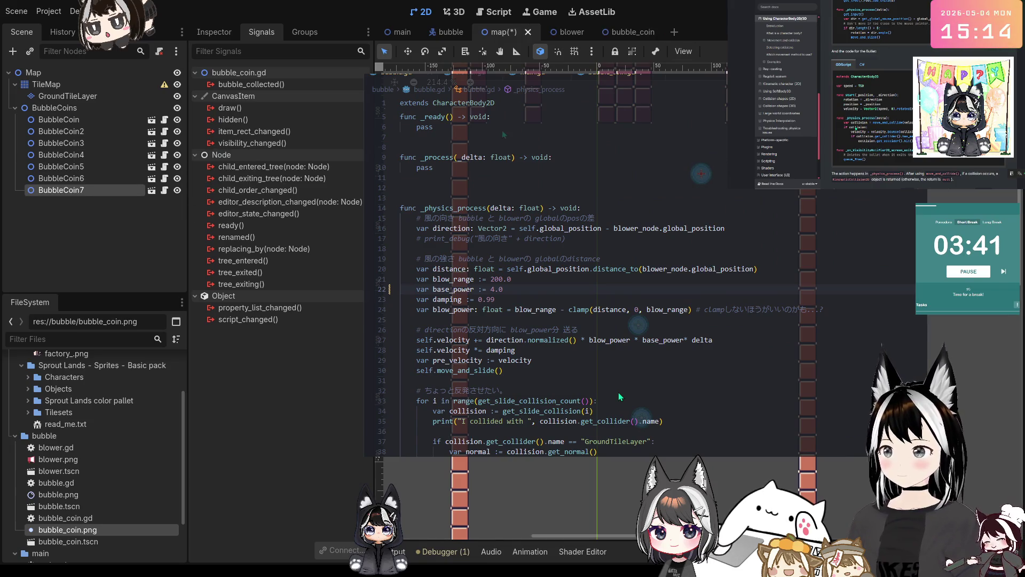
{"action": "left_click", "coordinate": [407, 52]}
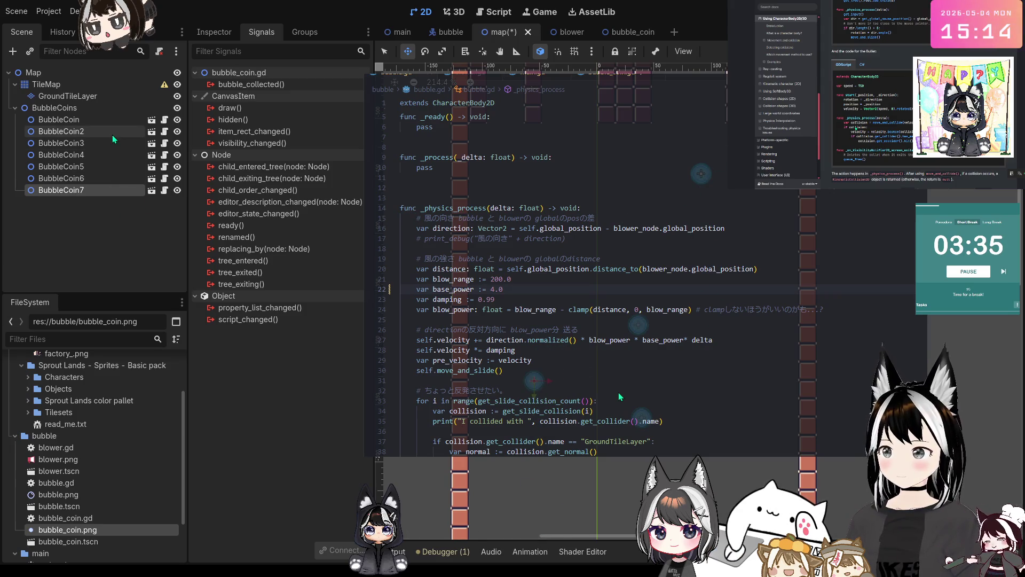
{"action": "left_click", "coordinate": [60, 155]}
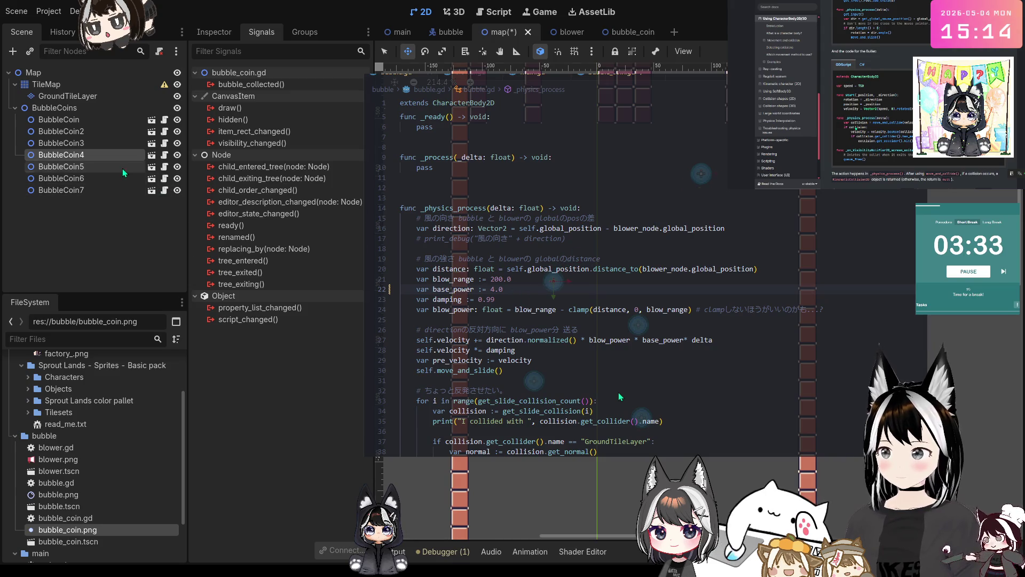
{"action": "left_click", "coordinate": [60, 166]}
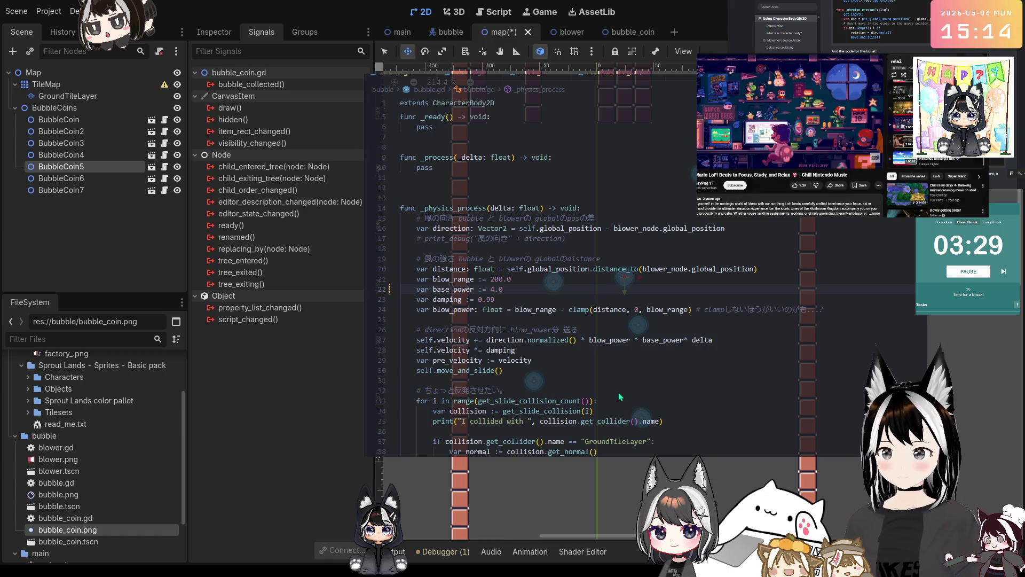
{"action": "key", "text": "Down"}
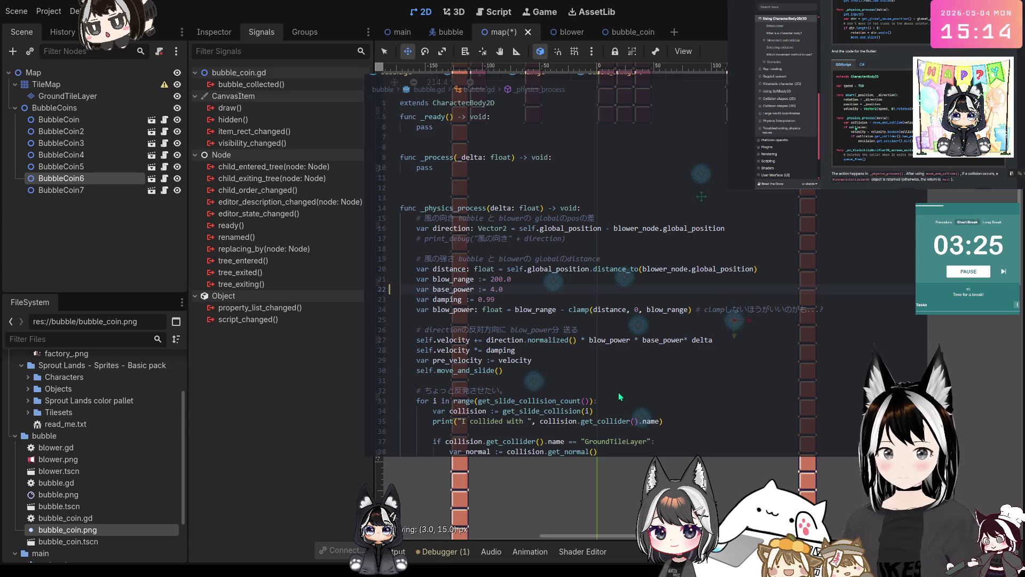
{"action": "key", "text": "Down"}
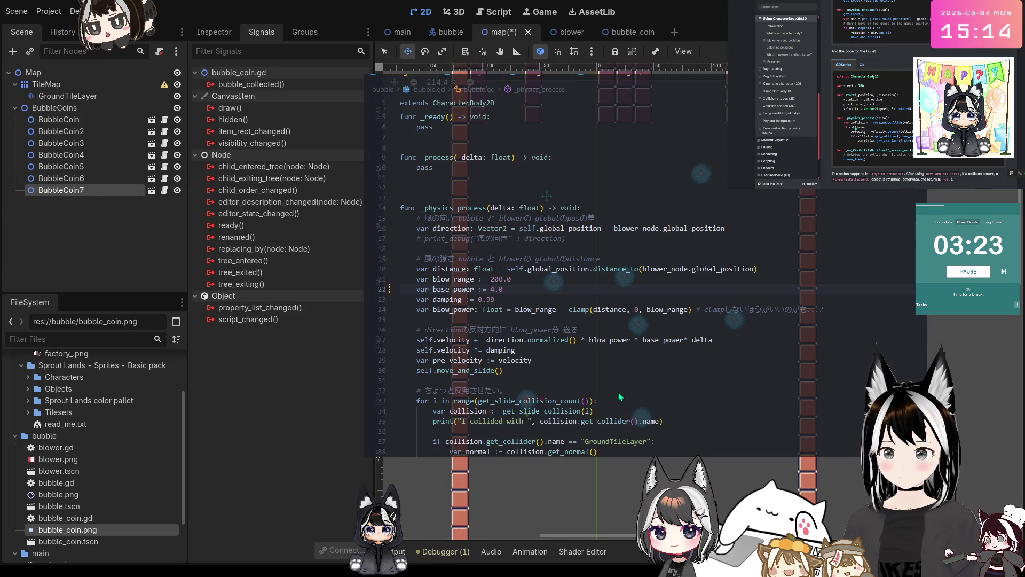
{"action": "left_click", "coordinate": [88, 143]}
{"action": "key", "text": "ctrl+z"}
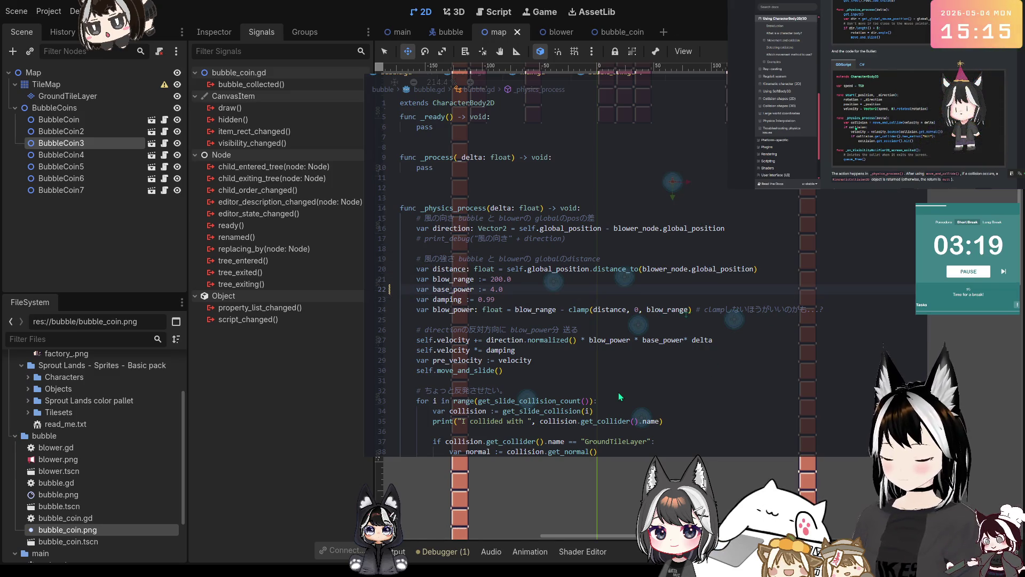
Play-test the bubble game, then scroll bubble.gd down to the size_up function.
{"action": "key", "text": "F5"}
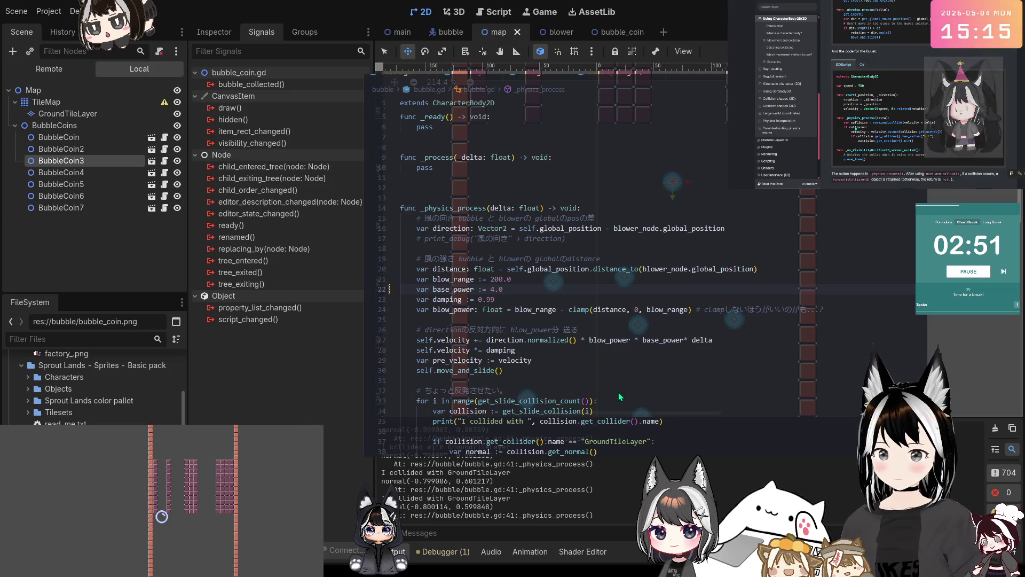
{"action": "key", "text": "F8"}
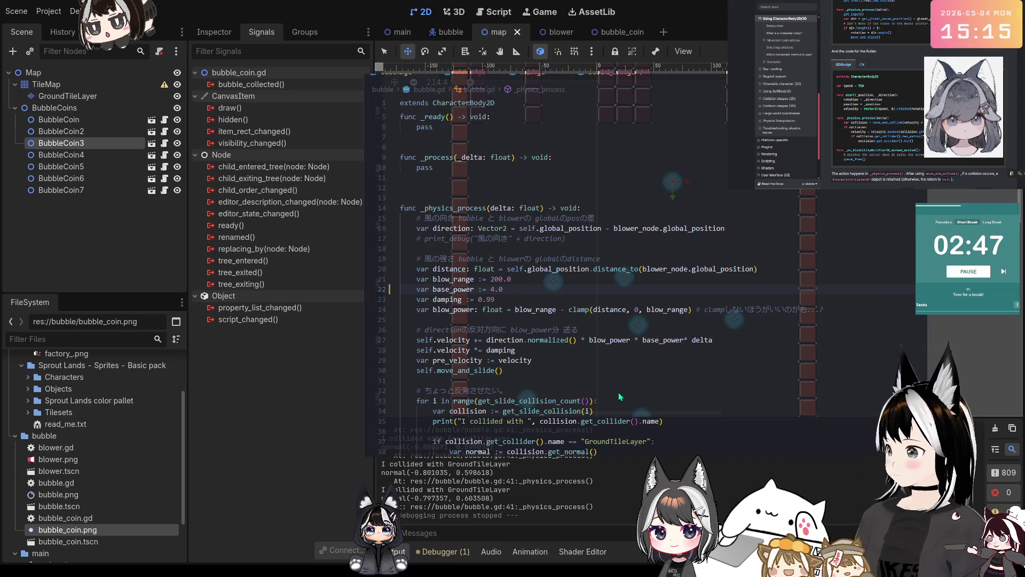
{"action": "key", "text": "Down"}
{"action": "key", "text": "Down"}
{"action": "key", "text": "Down"}
{"action": "scroll", "coordinate": [651, 398], "scroll_direction": "down", "scroll_amount": 8}
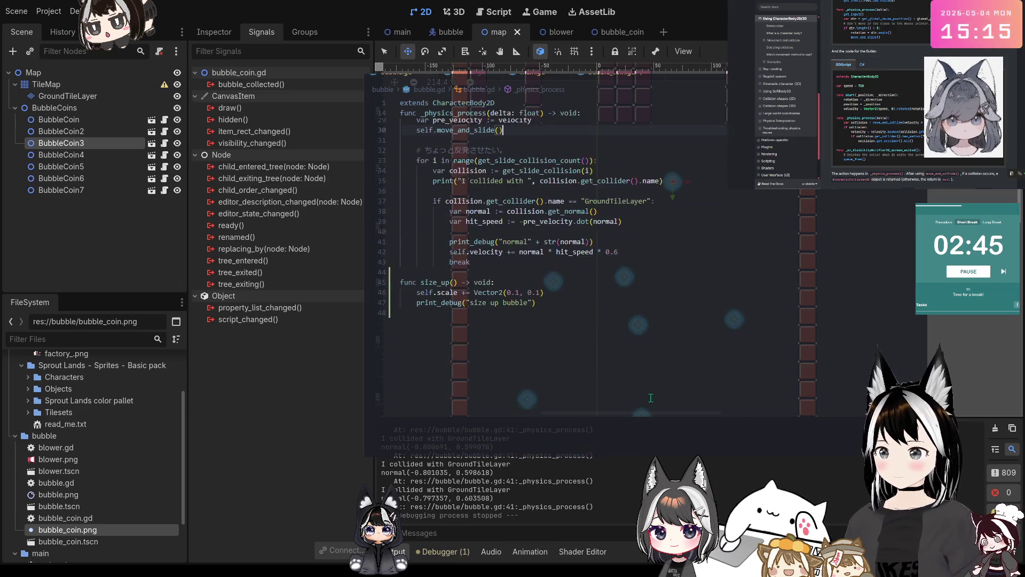
Change size_up's growth from Vector2(0.1, 0.1) to Vector2(0.25, 0.25) and run the game.
{"action": "scroll", "coordinate": [651, 398], "scroll_direction": "up", "scroll_amount": 5}
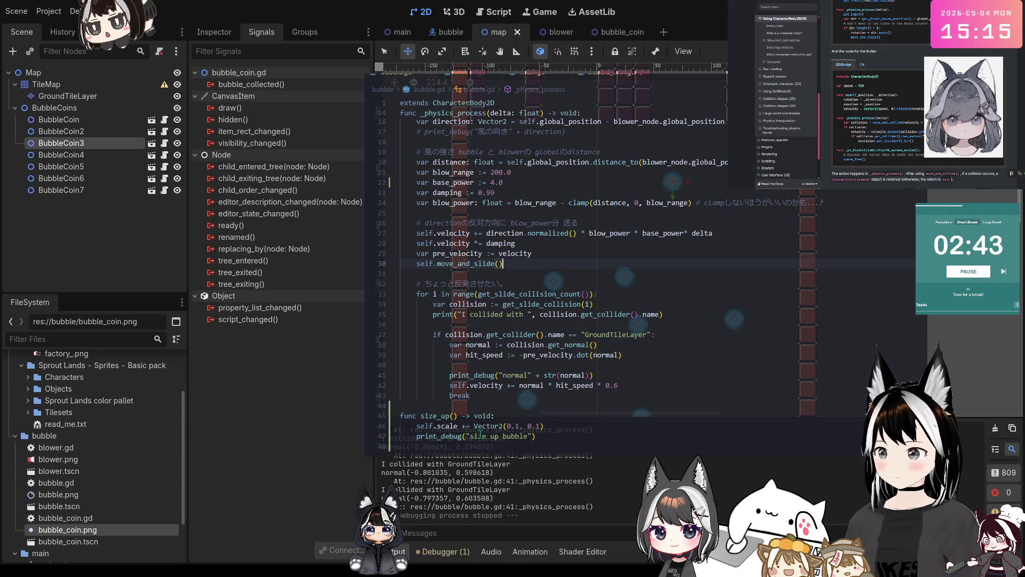
{"action": "left_click", "coordinate": [543, 425]}
{"action": "key", "text": "BackSpace"}
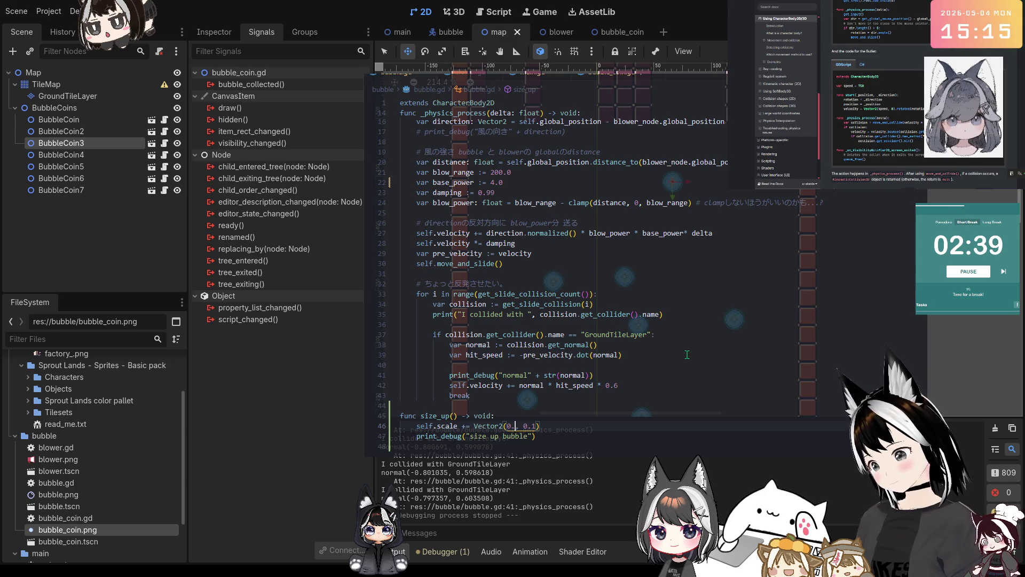
{"action": "type", "text": "5"}
{"action": "type", "text": "0.25"}
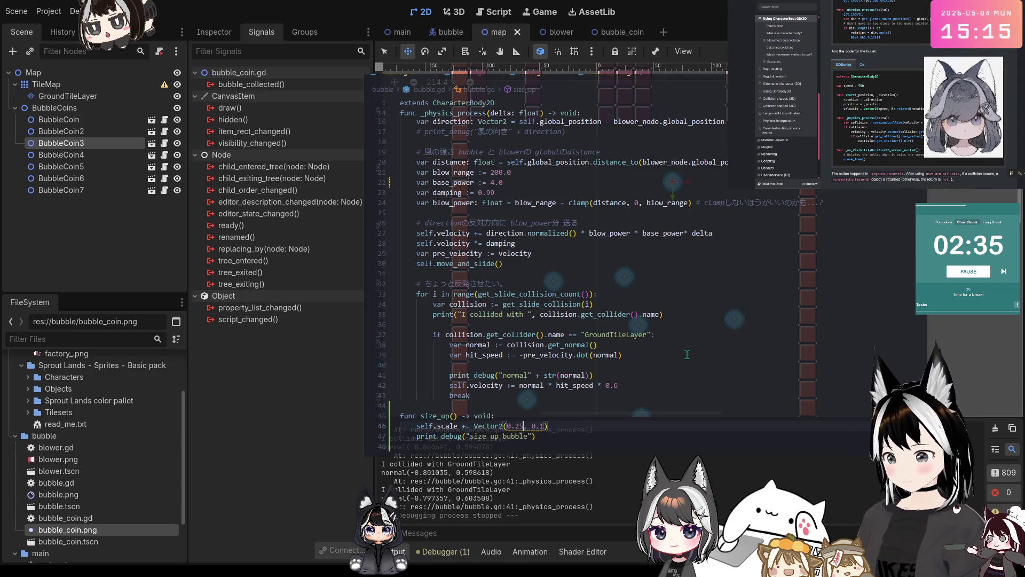
{"action": "key", "text": "Right"}
{"action": "key", "text": "Right"}
{"action": "key", "text": "Right"}
{"action": "key", "text": "BackSpace"}
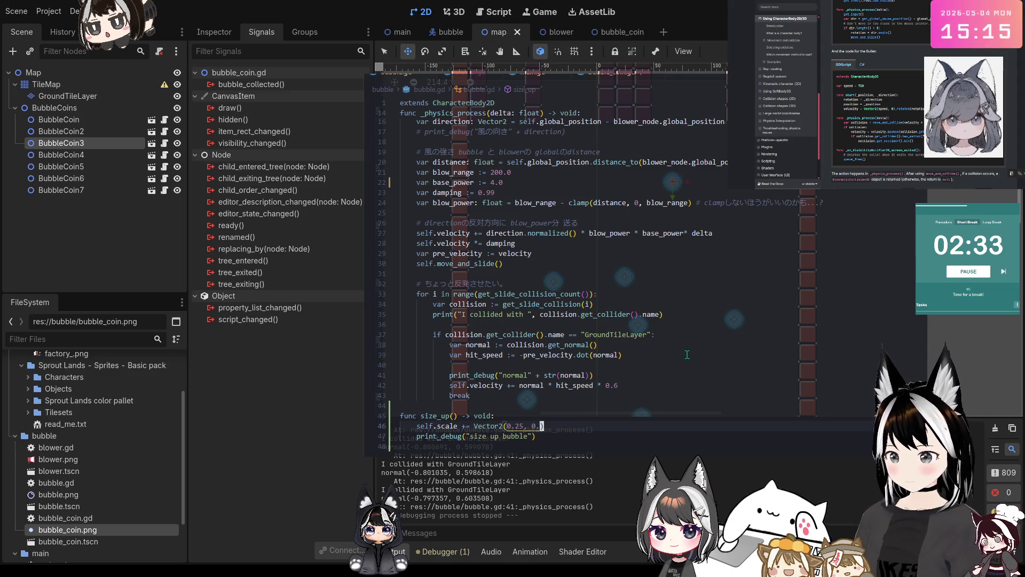
{"action": "type", "text": "25"}
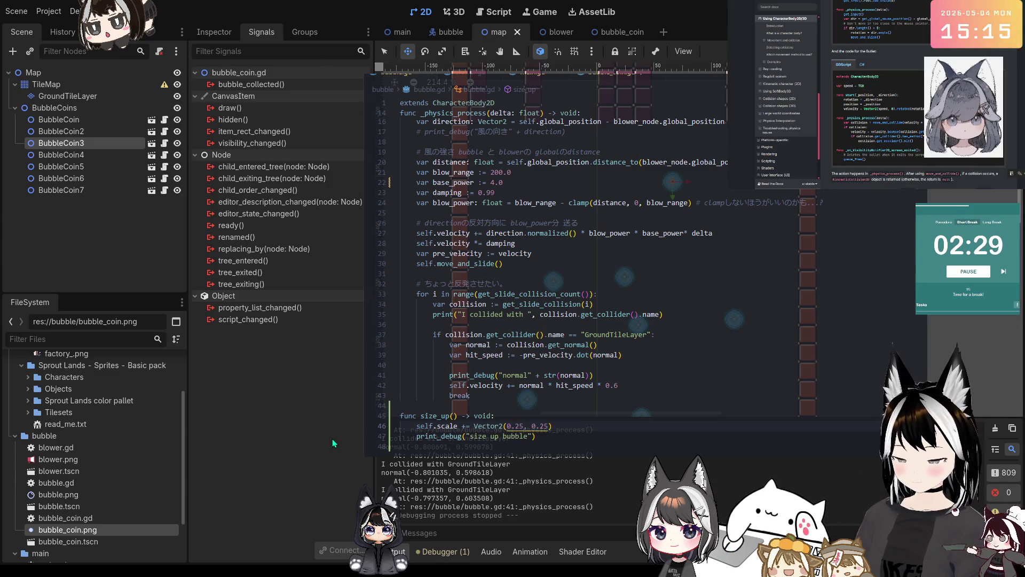
{"action": "key", "text": "F5"}
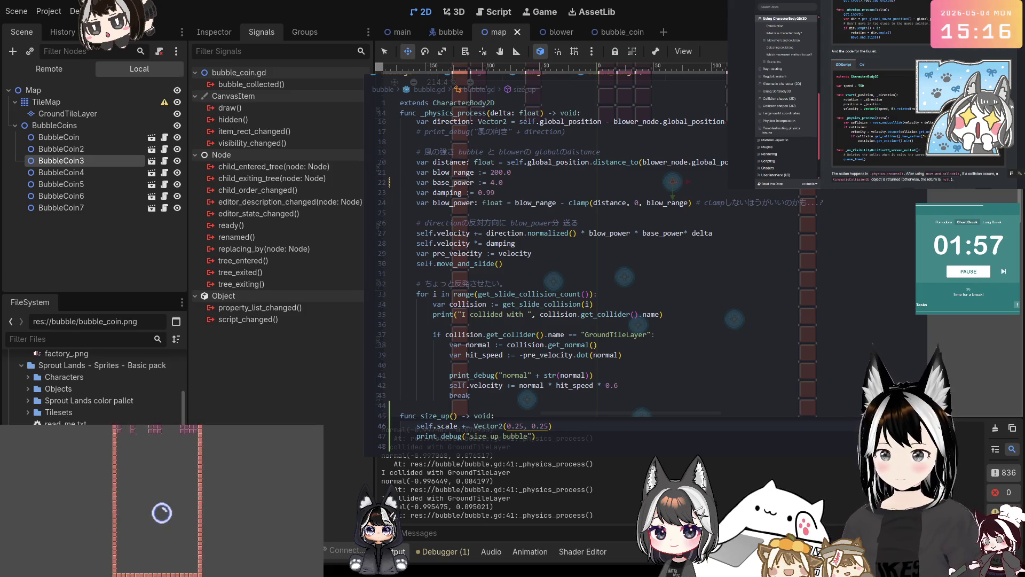
Re-run and play-test the bubble growing by 0.25 per coin, then stop the game.
{"action": "key", "text": "F8"}
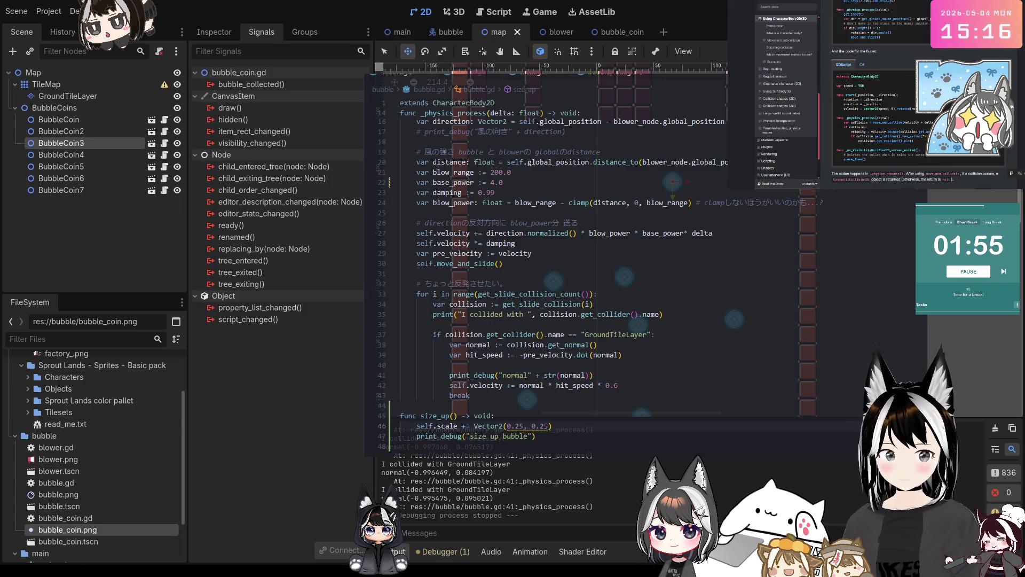
{"action": "double_click", "coordinate": [540, 425]}
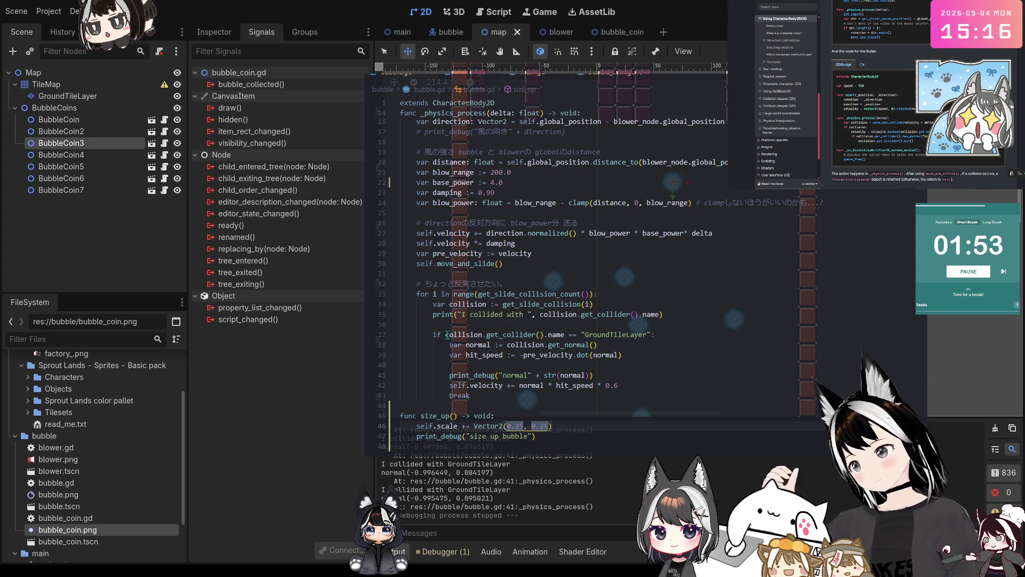
{"action": "key", "text": "F5"}
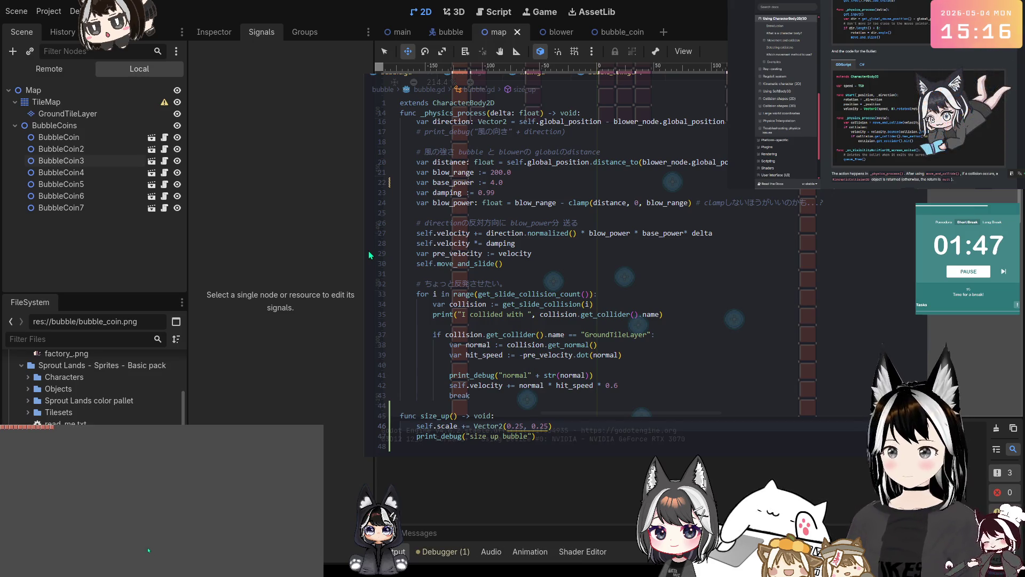
{"action": "key", "text": "F8"}
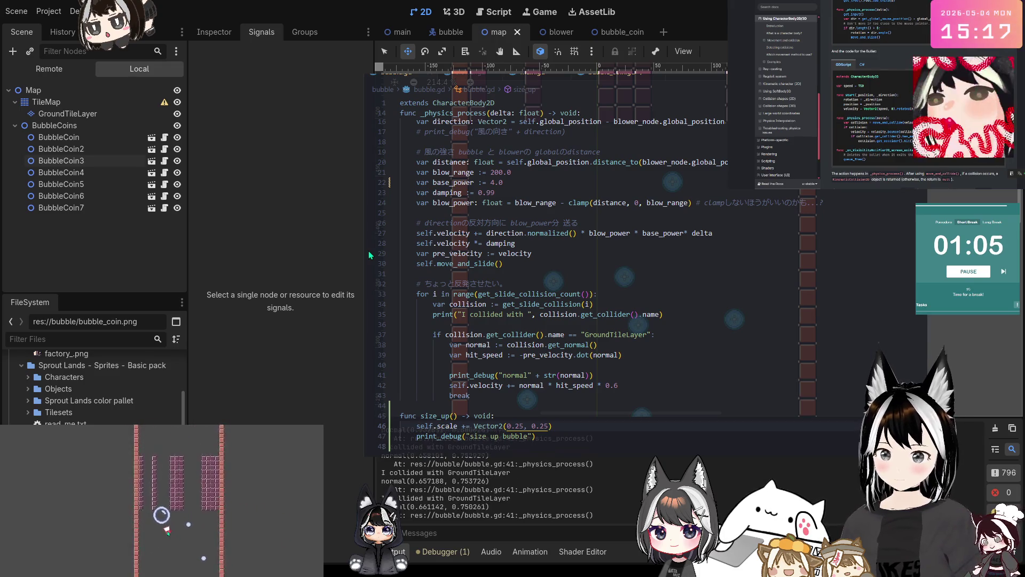
{"action": "key", "text": "F8"}
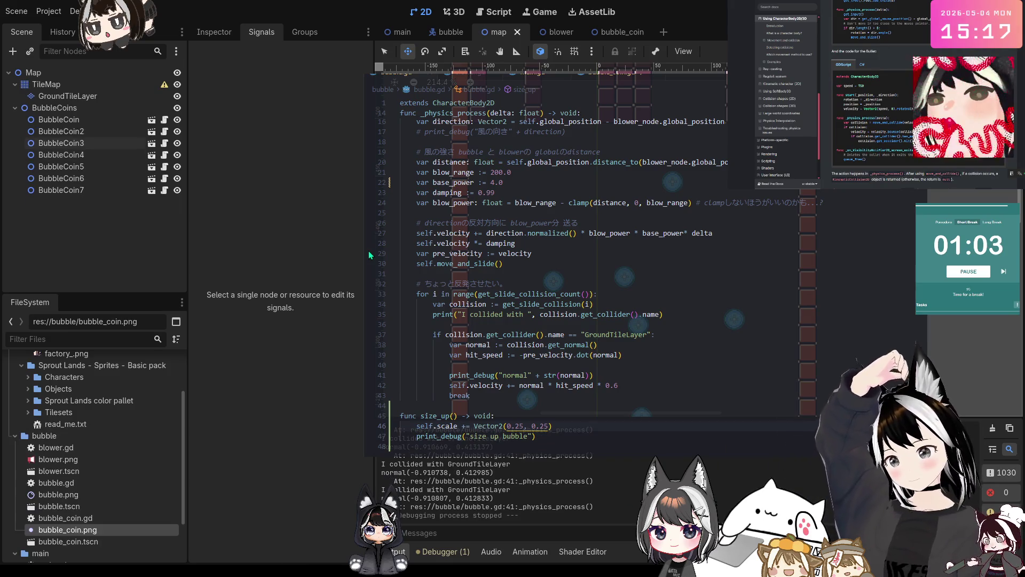
Insert a first ## comment above size_up giving the bubble's tile size up to 2 growths.
{"action": "double_click", "coordinate": [515, 426]}
{"action": "scroll", "coordinate": [575, 338], "scroll_direction": "down", "scroll_amount": 5}
{"action": "left_click", "coordinate": [587, 247]}
{"action": "key", "text": "Return"}
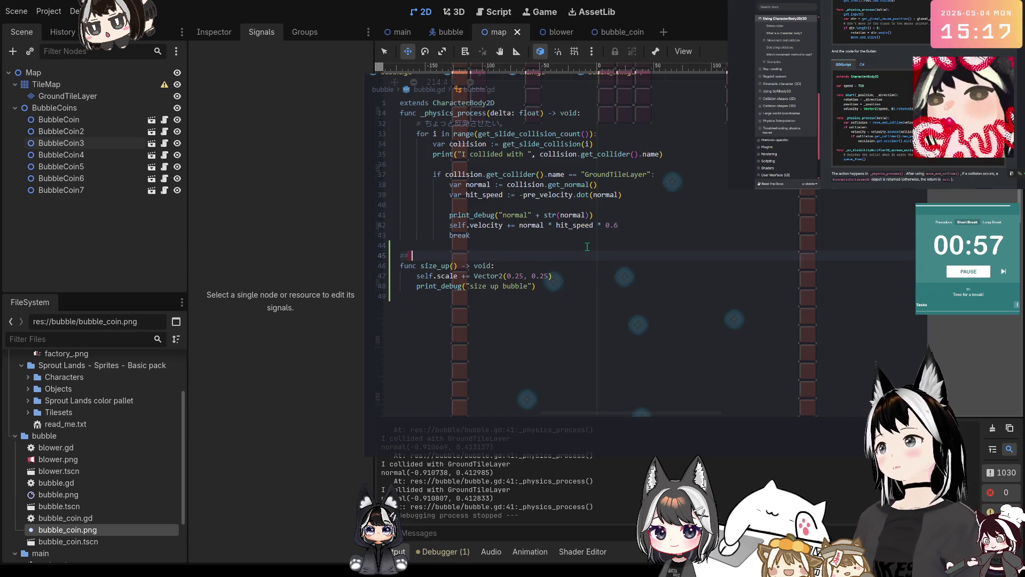
{"action": "key", "text": "BackSpace"}
{"action": "type", "text": "su"}
{"action": "key", "text": "BackSpace"}
{"action": "key", "text": "BackSpace"}
{"action": "key", "text": "BackSpace"}
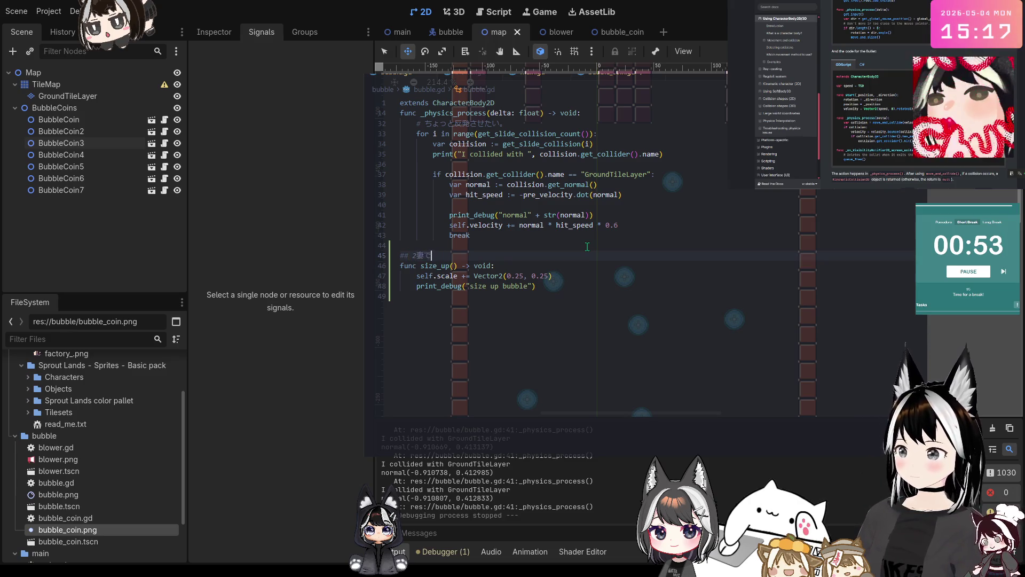
{"action": "type", "text": "tu"}
{"action": "key", "text": "Return"}
{"action": "type", "text": ": s"}
Add a second ## comment line giving the bubble's tile size up to 4 growths.
{"action": "key", "text": "Return"}
{"action": "type", "text": "##"}
{"action": "key", "text": "BackSpace"}
{"action": "key", "text": "BackSpace"}
{"action": "type", "text": "##tで"}
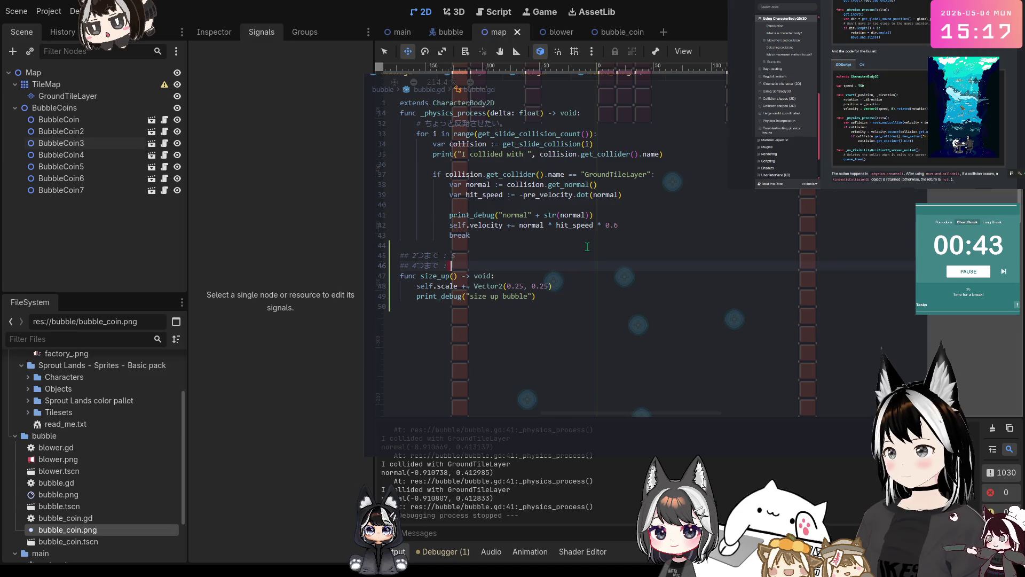
{"action": "type", "text": "s"}
{"action": "key", "text": "BackSpace"}
{"action": "type", "text": "マス"}
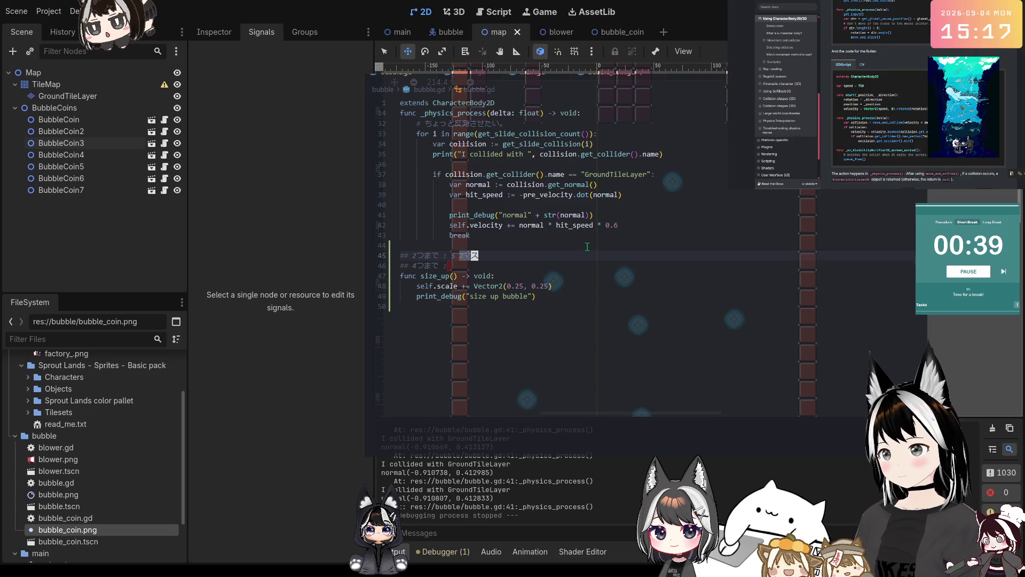
{"action": "key", "text": "Return"}
{"action": "key", "text": "Down"}
{"action": "type", "text": "s"}
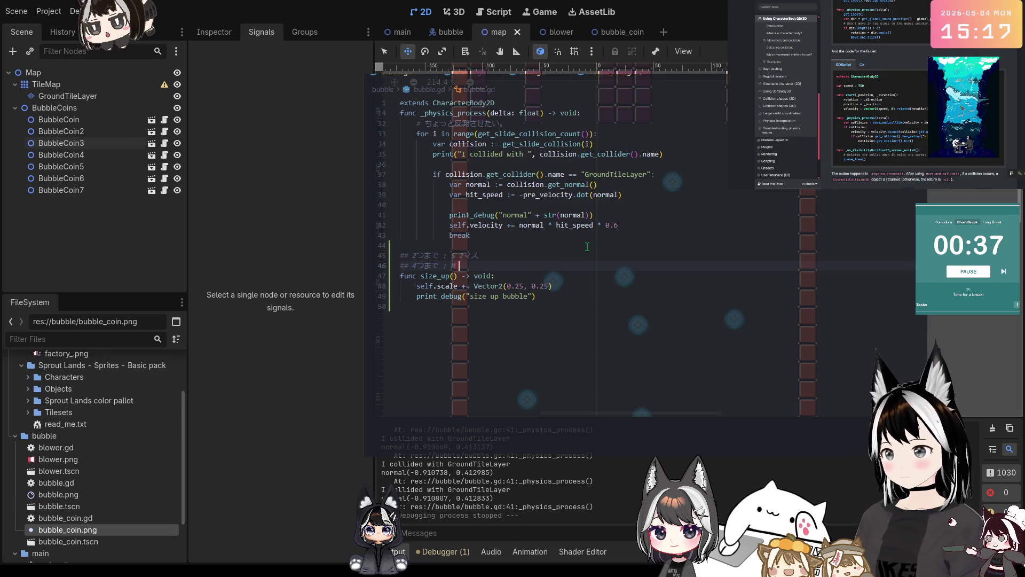
{"action": "type", "text": " 3"}
{"action": "type", "text": "3m"}
Add a third ## comment line (それ以降) giving the bubble's tile size beyond that.
{"action": "key", "text": "Return"}
{"action": "type", "text": "# 6te"}
{"action": "key", "text": "BackSpace"}
{"action": "key", "text": "BackSpace"}
{"action": "key", "text": "BackSpace"}
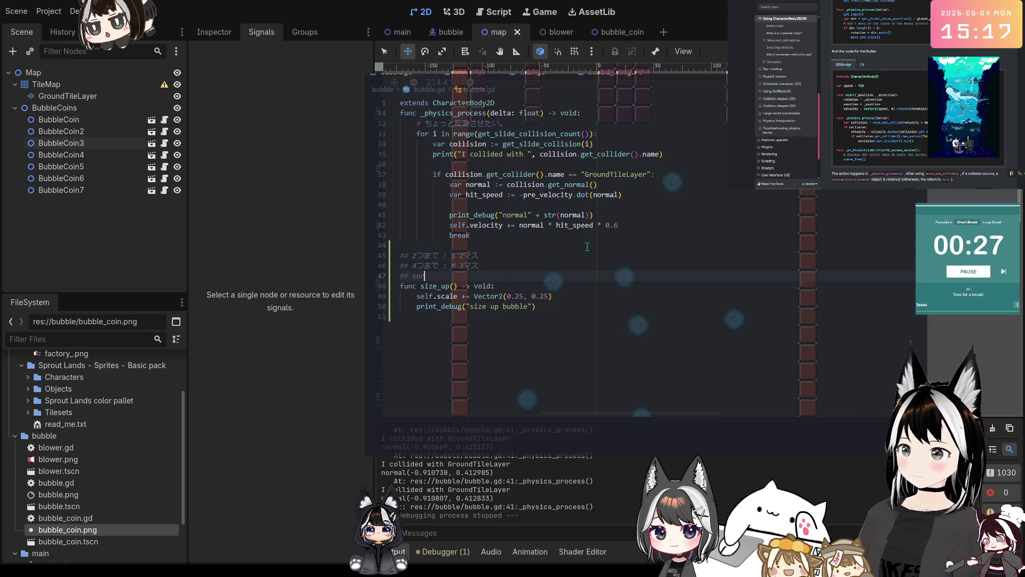
{"action": "type", "text": "れ以降"}
{"action": "key", "text": "Return"}
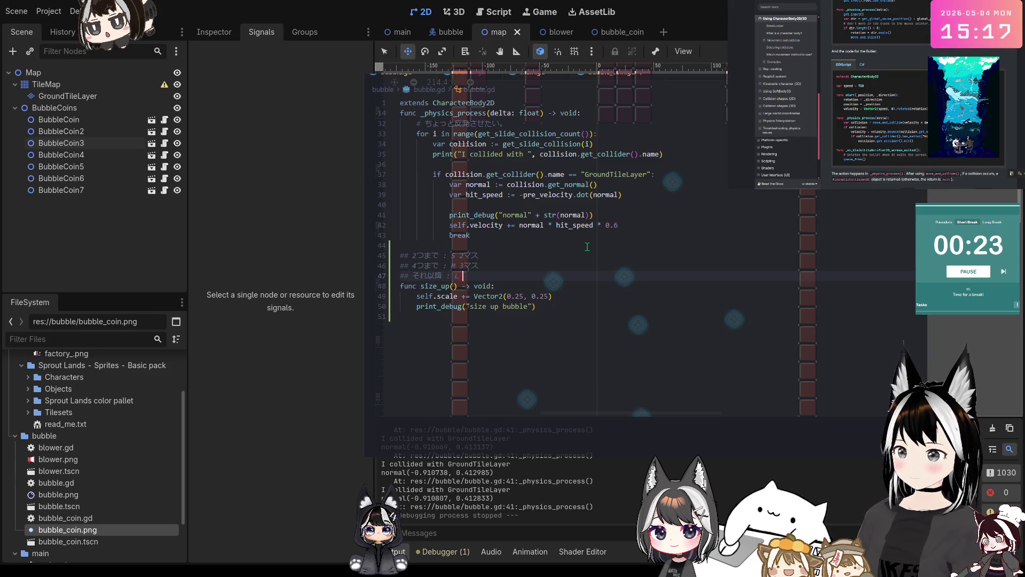
{"action": "type", "text": "su"}
{"action": "key", "text": "space"}
{"action": "key", "text": "Left"}
{"action": "key", "text": "Return"}
{"action": "key", "text": "Down"}
{"action": "key", "text": "Down"}
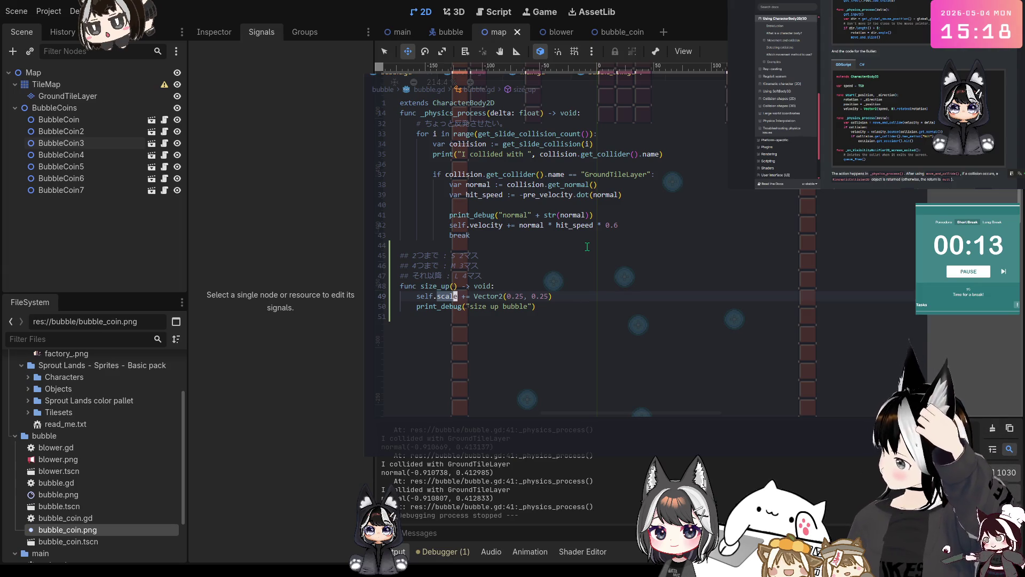
{"action": "key", "text": "Down"}
{"action": "key", "text": "End"}
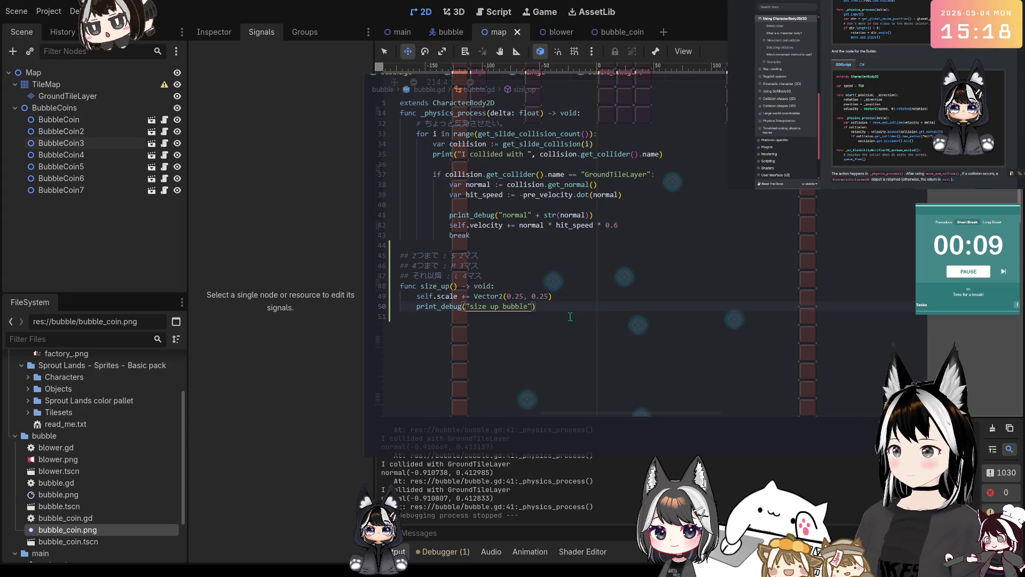
Rewrite size_up's debug line as print_debug("size up bubble", self.scale) and run the game.
{"action": "type", "text": ":"}
{"action": "key", "text": "BackSpace"}
{"action": "type", "text": "scale"}
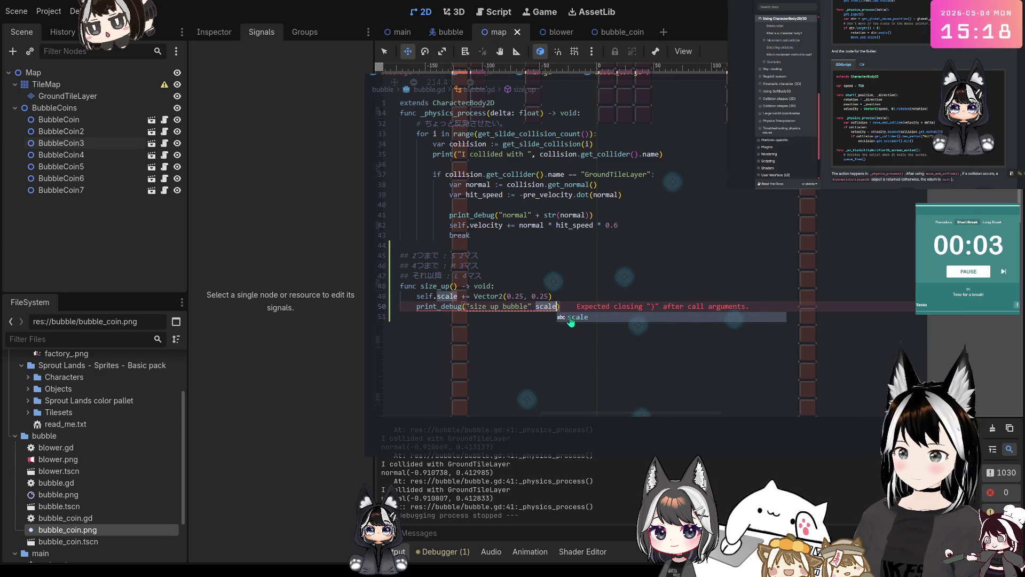
{"action": "key", "text": "BackSpace"}
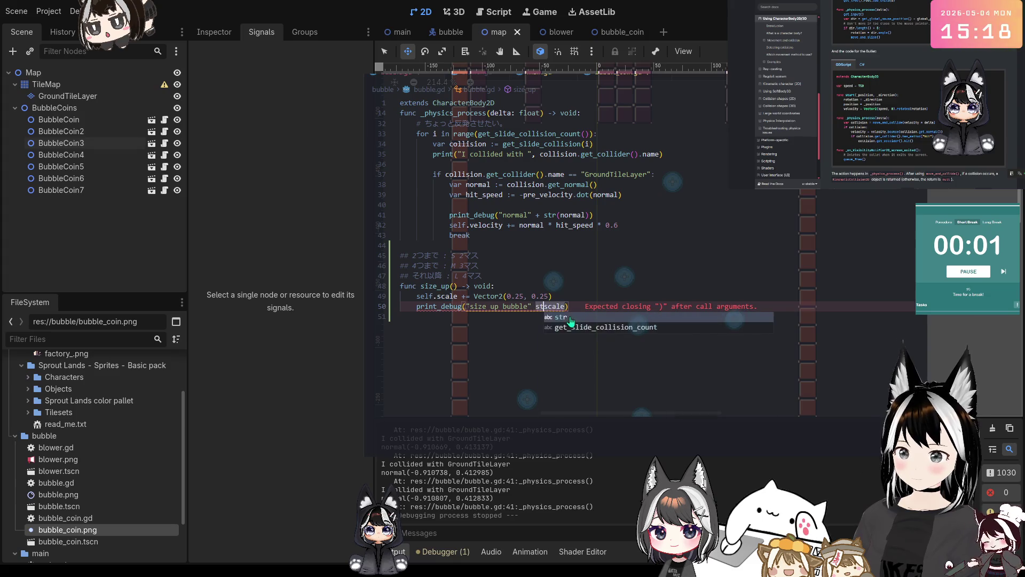
{"action": "type", "text": ","}
{"action": "key", "text": "BackSpace"}
{"action": "type", "text": "+"}
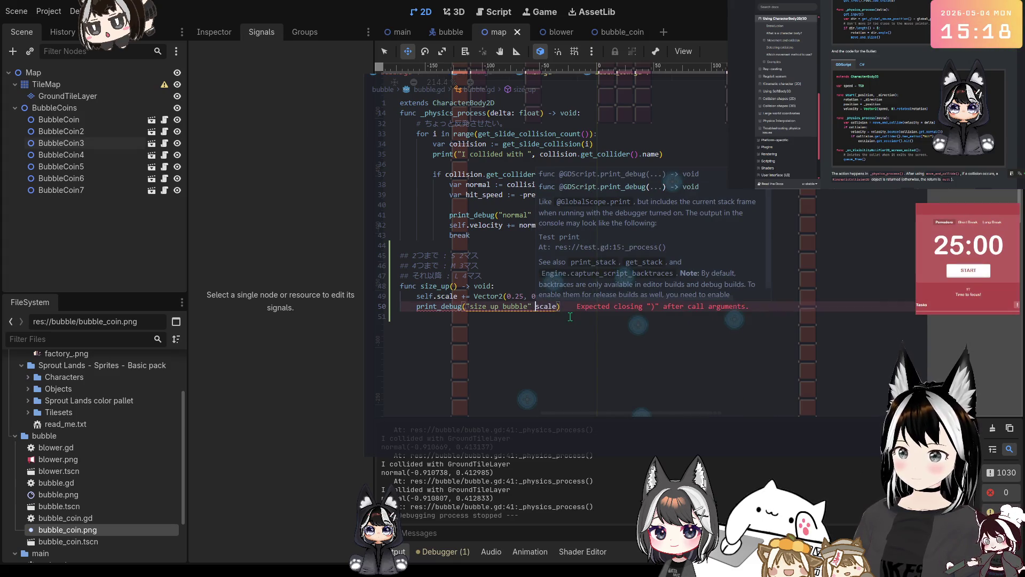
{"action": "type", "text": ", scale"}
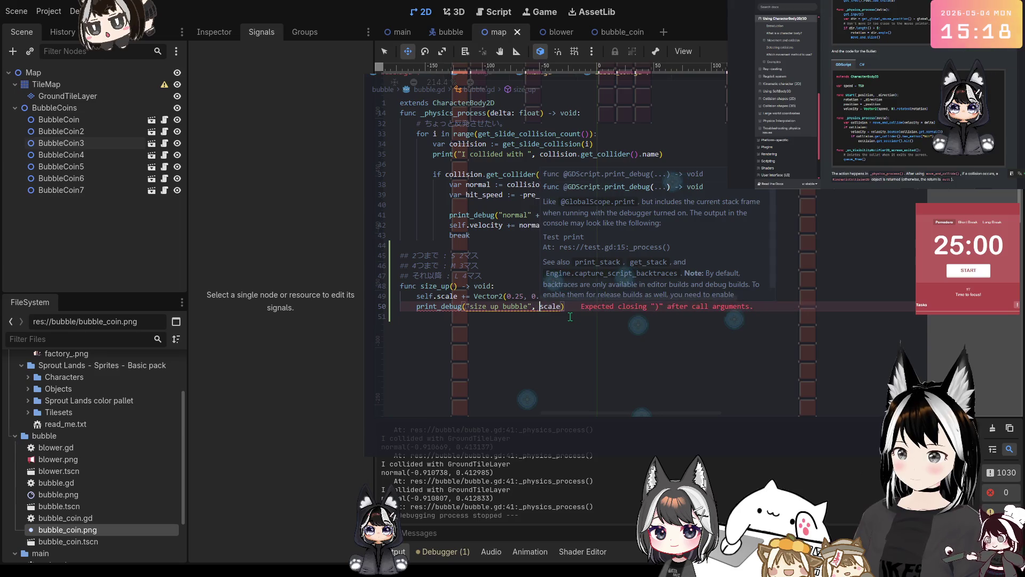
{"action": "key", "text": "BackSpace"}
{"action": "key", "text": "BackSpace"}
{"action": "key", "text": "BackSpace"}
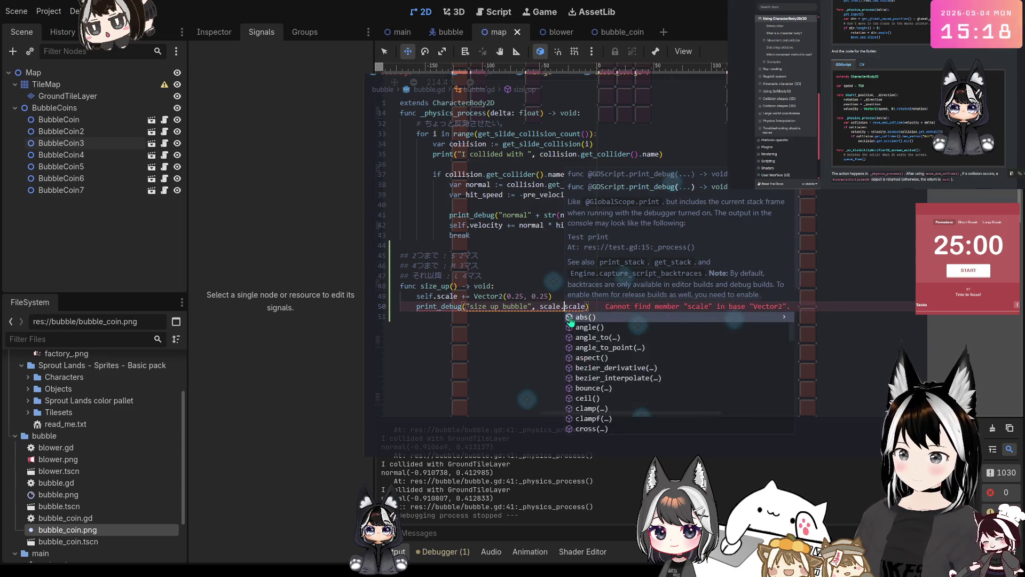
{"action": "type", "text": "self."}
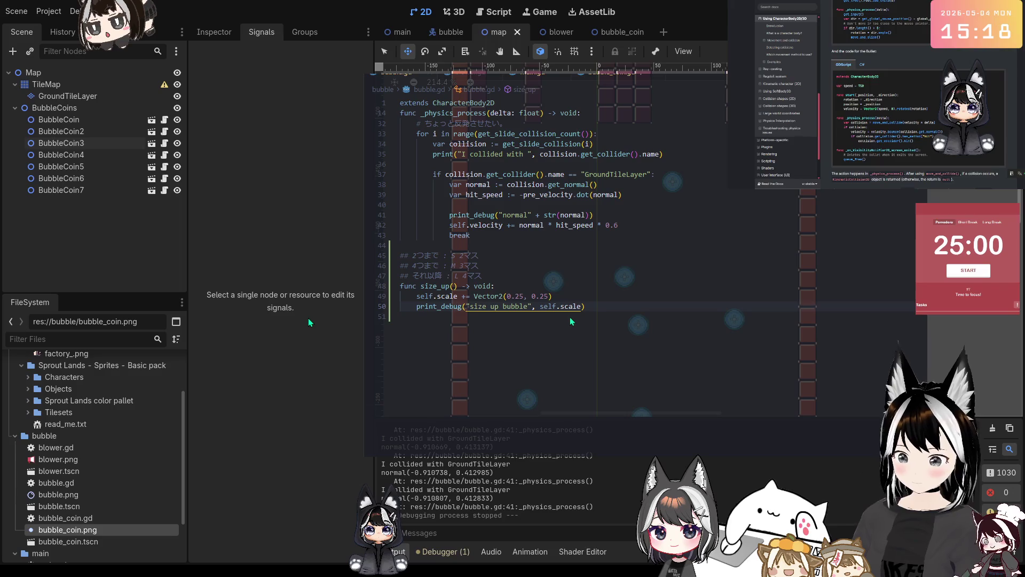
{"action": "key", "text": "F5"}
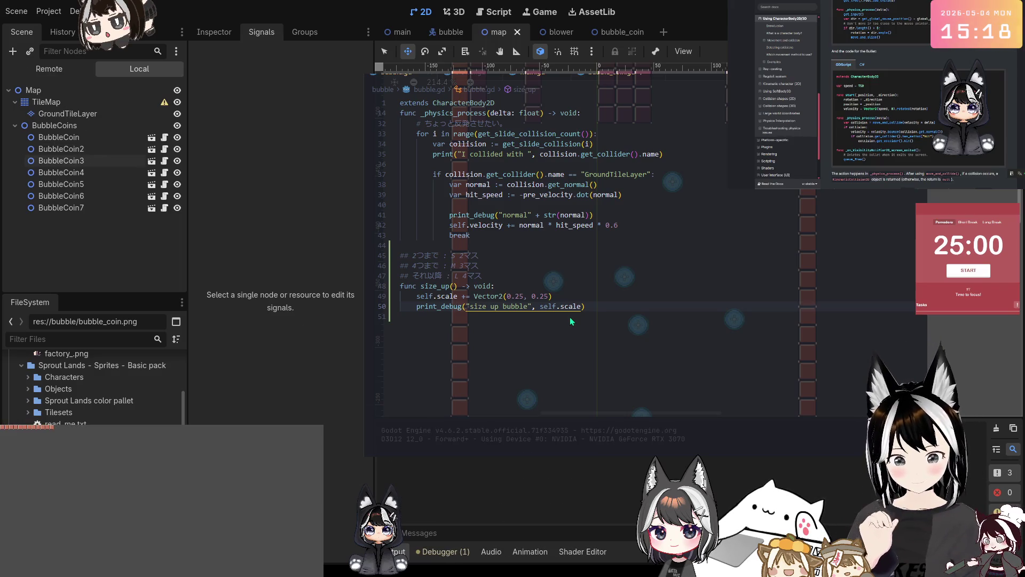
Relaunch and play-test the bubble game twice, watching the scale logs, then stop it.
{"action": "key", "text": "F8"}
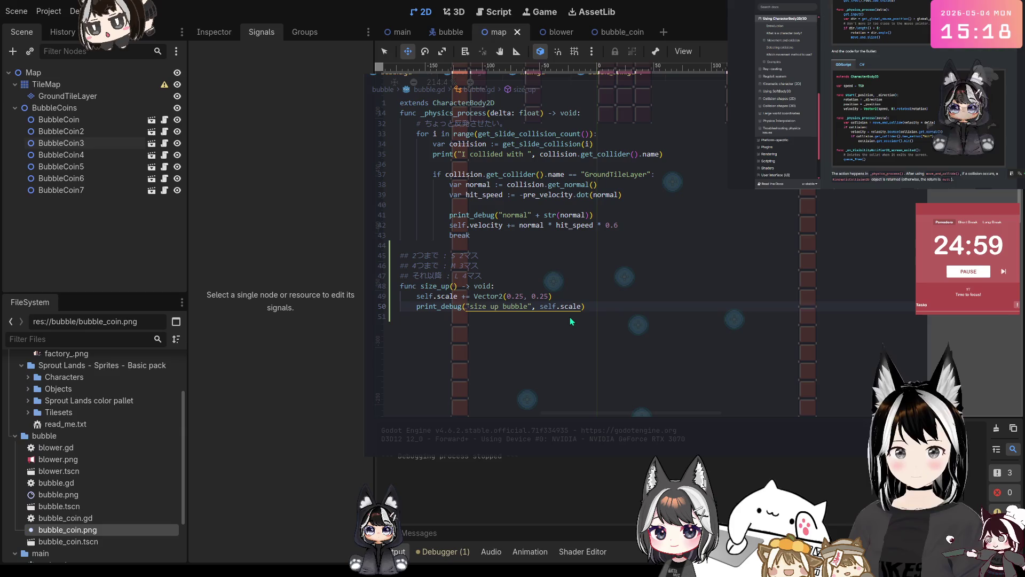
{"action": "key", "text": "F5"}
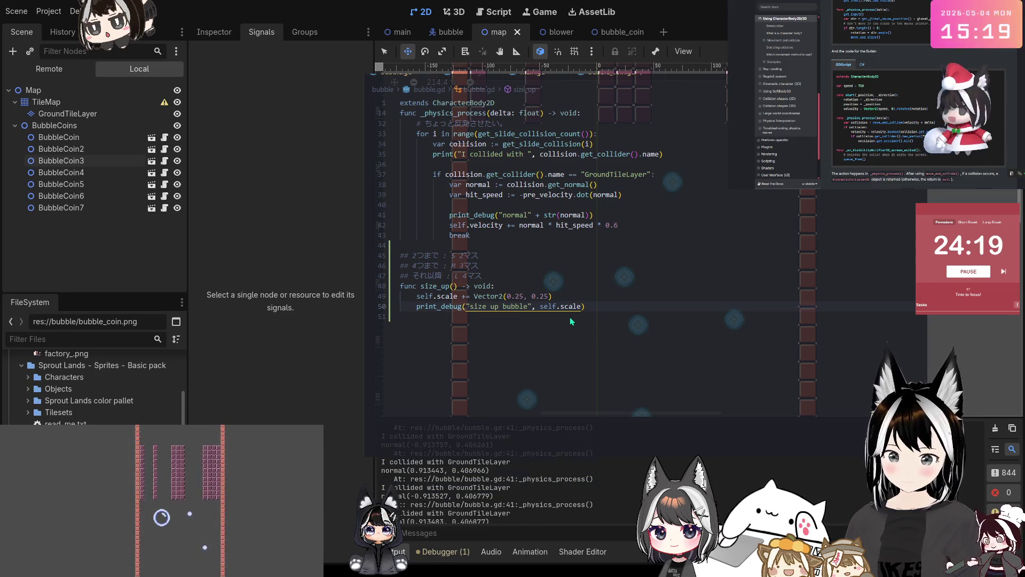
{"action": "key", "text": "F8"}
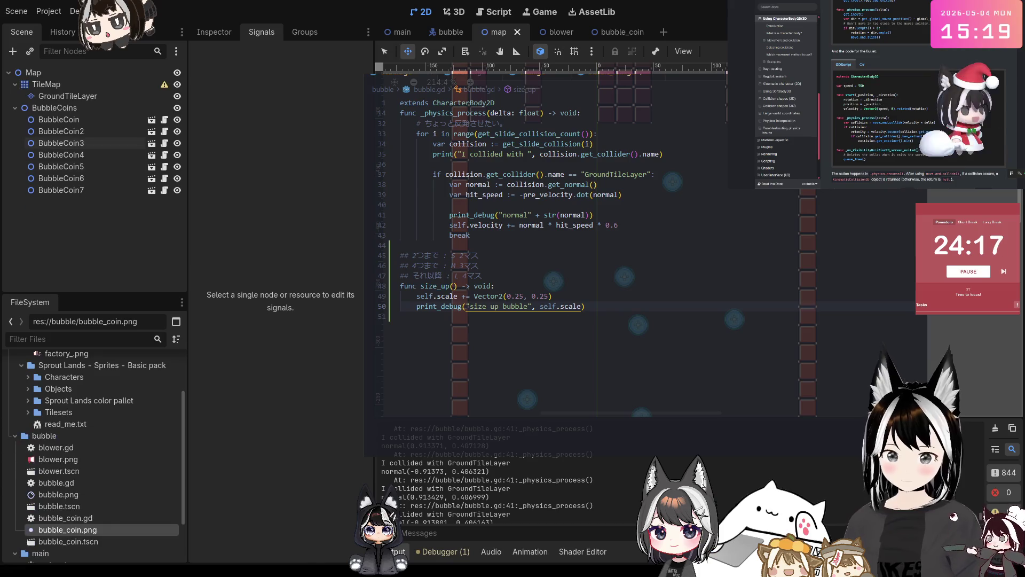
{"action": "key", "text": "F5"}
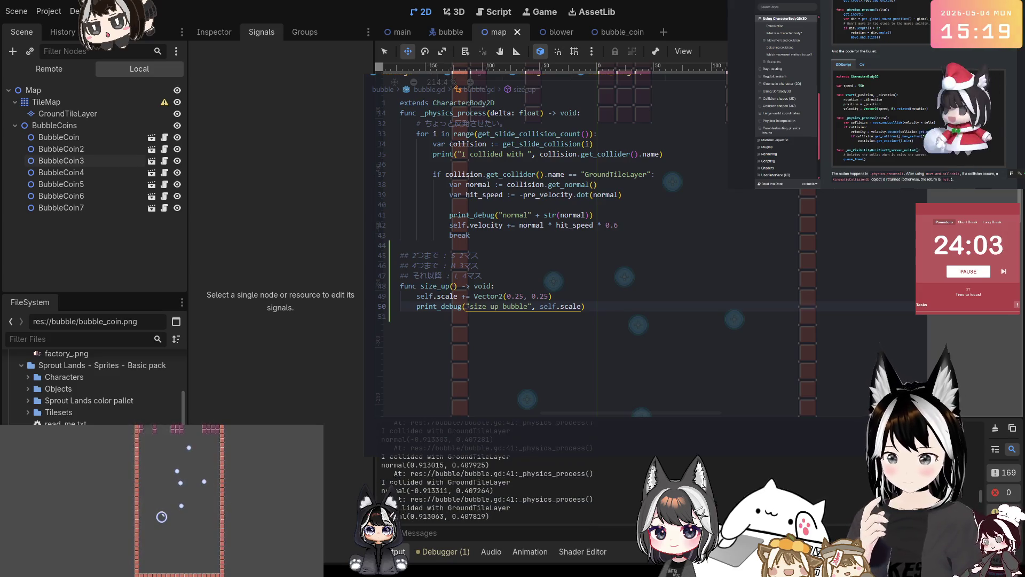
{"action": "key", "text": "F8"}
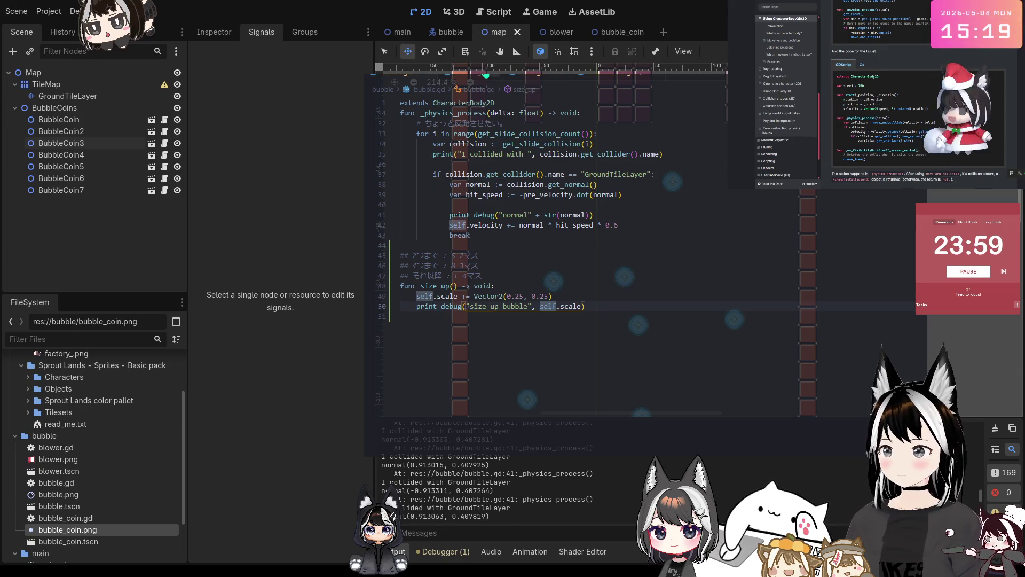
Comment out the 'I collided with' print on line 35 of bubble.gd and run the game again.
{"action": "left_click", "coordinate": [526, 77]}
{"action": "left_click", "coordinate": [616, 80]}
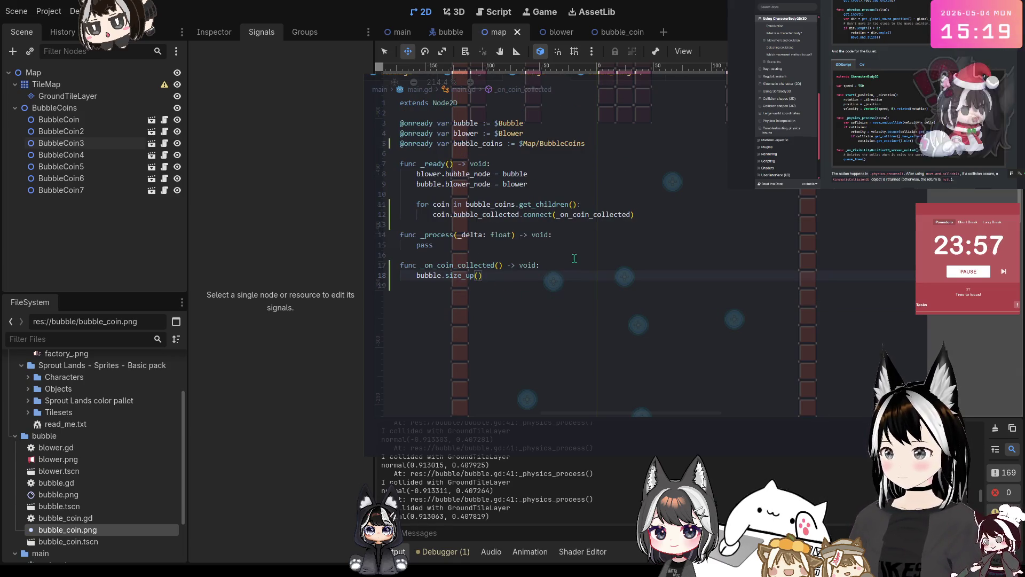
{"action": "left_click", "coordinate": [614, 77]}
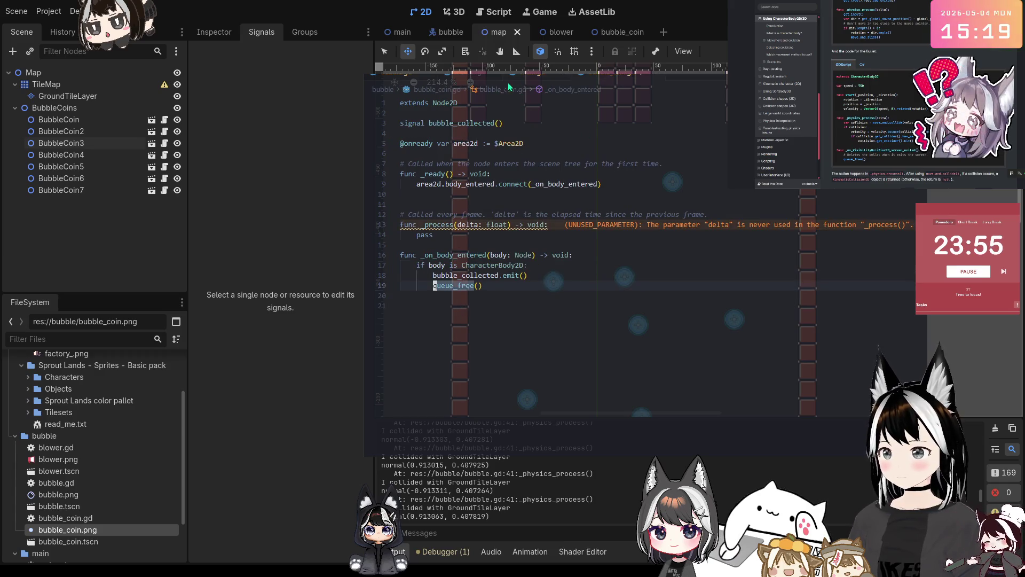
{"action": "left_click", "coordinate": [410, 78]}
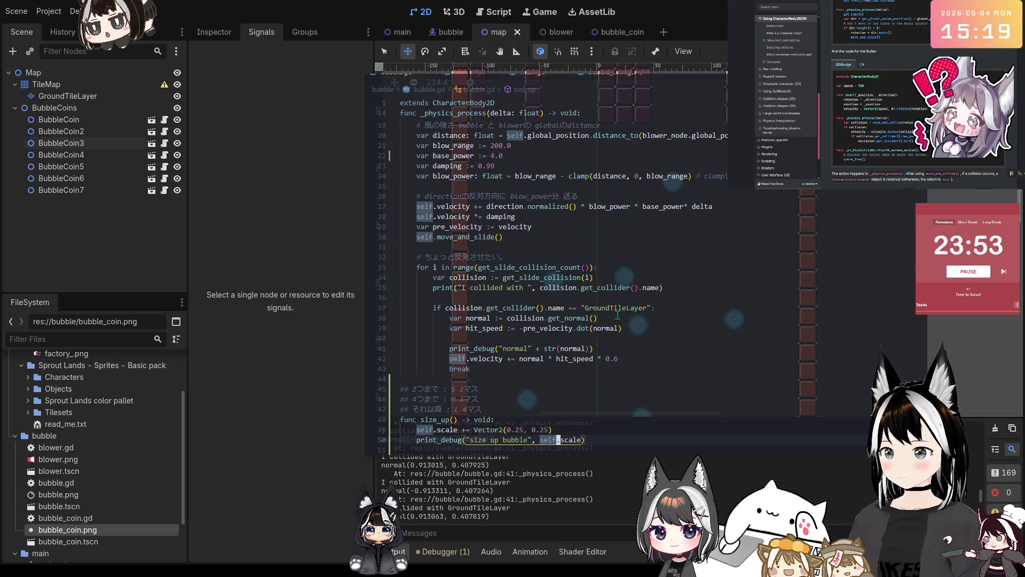
{"action": "left_click", "coordinate": [540, 287]}
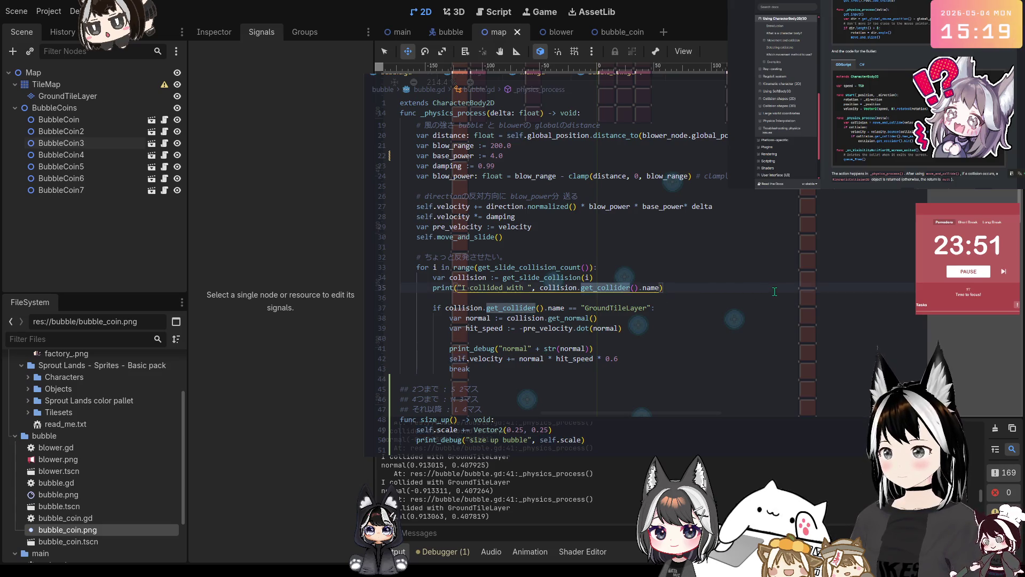
{"action": "key", "text": "ctrl+k"}
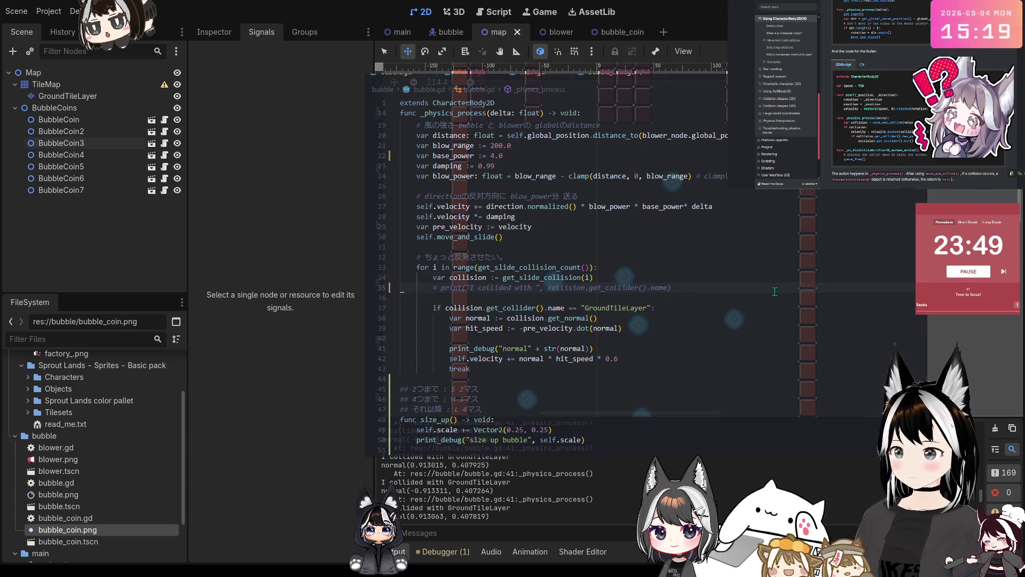
{"action": "key", "text": "F5"}
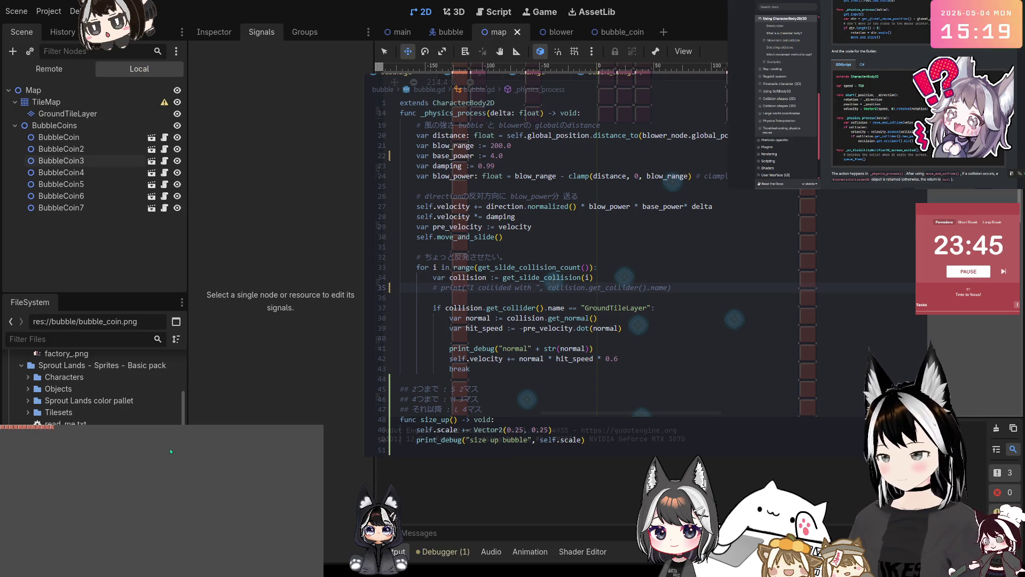
Restart the game, collect coins to check the logged (1.5, 1.5) bubble scale, then stop it.
{"action": "key", "text": "F8"}
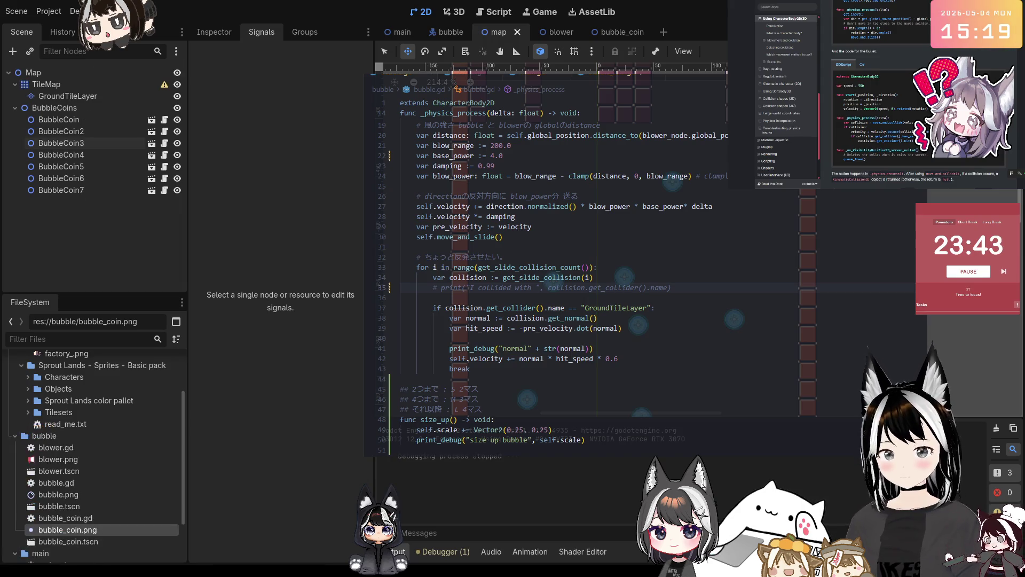
{"action": "key", "text": "F5"}
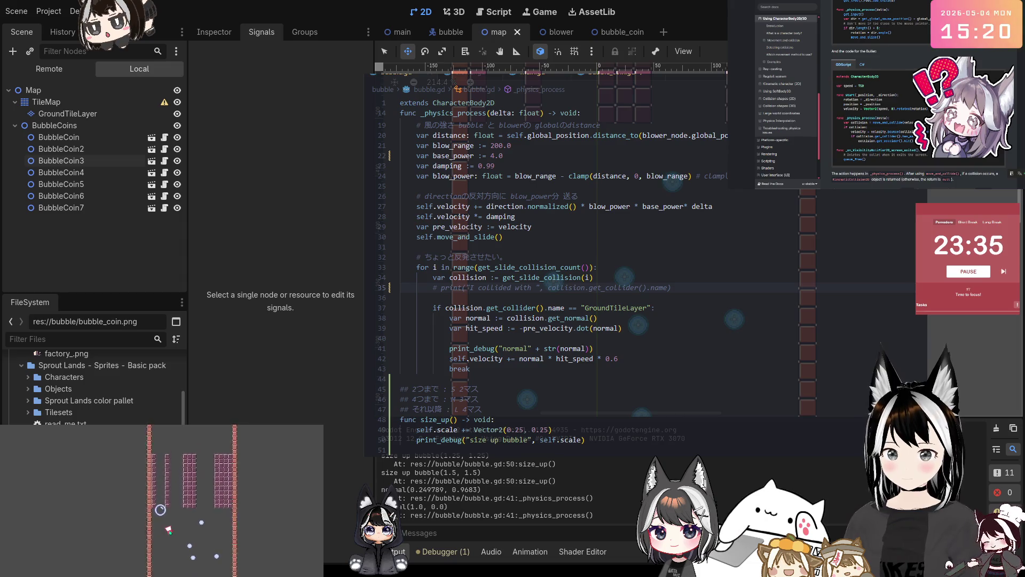
{"action": "key", "text": "F8"}
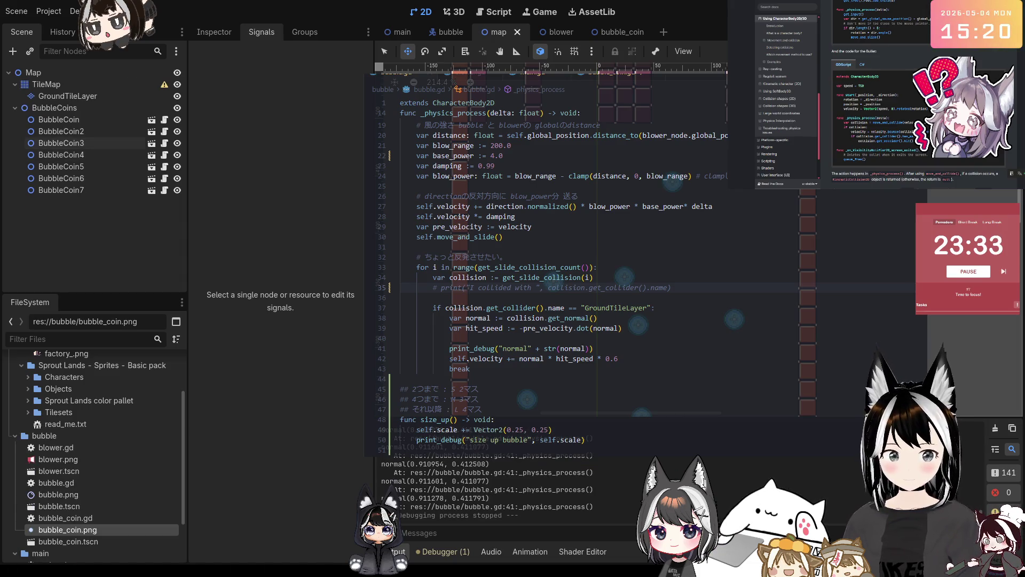
Insert 'scale_1.5 :' and 'bubble' before 2つまで in the line 45 size comment.
{"action": "left_click", "coordinate": [484, 419]}
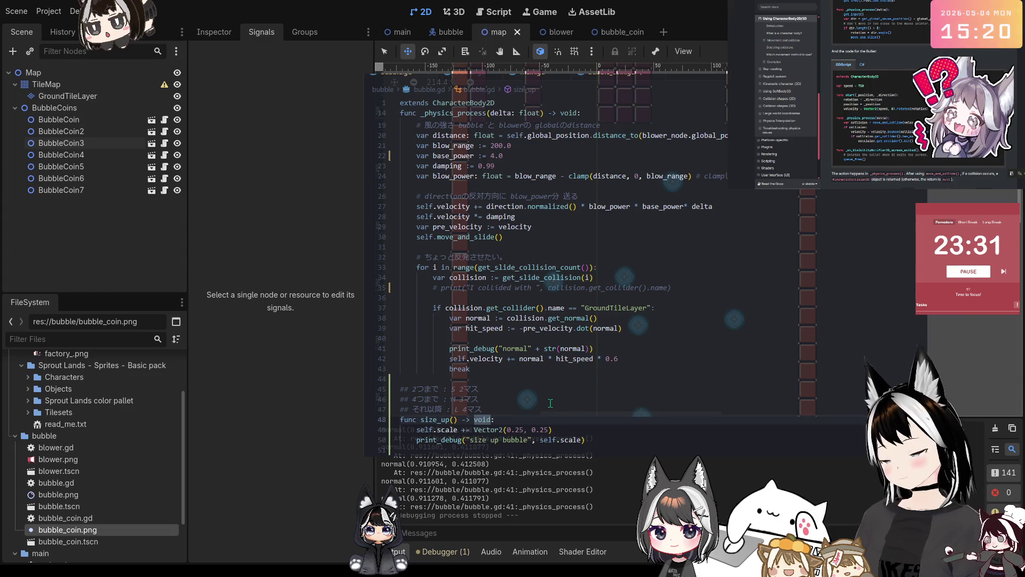
{"action": "key", "text": "Up"}
{"action": "key", "text": "Up"}
{"action": "key", "text": "Up"}
{"action": "key", "text": "Left"}
{"action": "key", "text": "Left"}
{"action": "key", "text": "Left"}
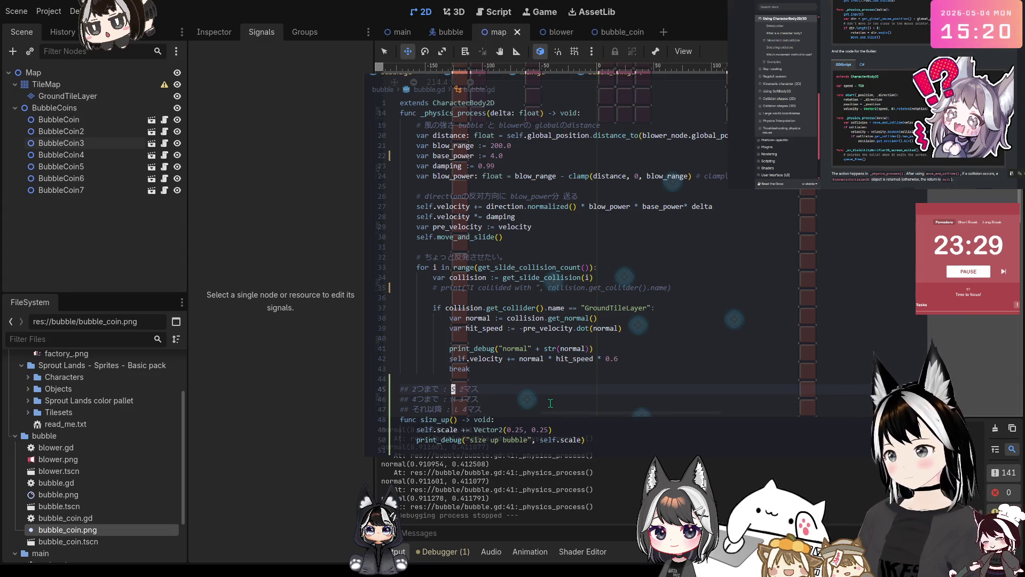
{"action": "key", "text": "ctrl+shift+Left"}
{"action": "key", "text": "Left"}
{"action": "type", "text": "scale_1."}
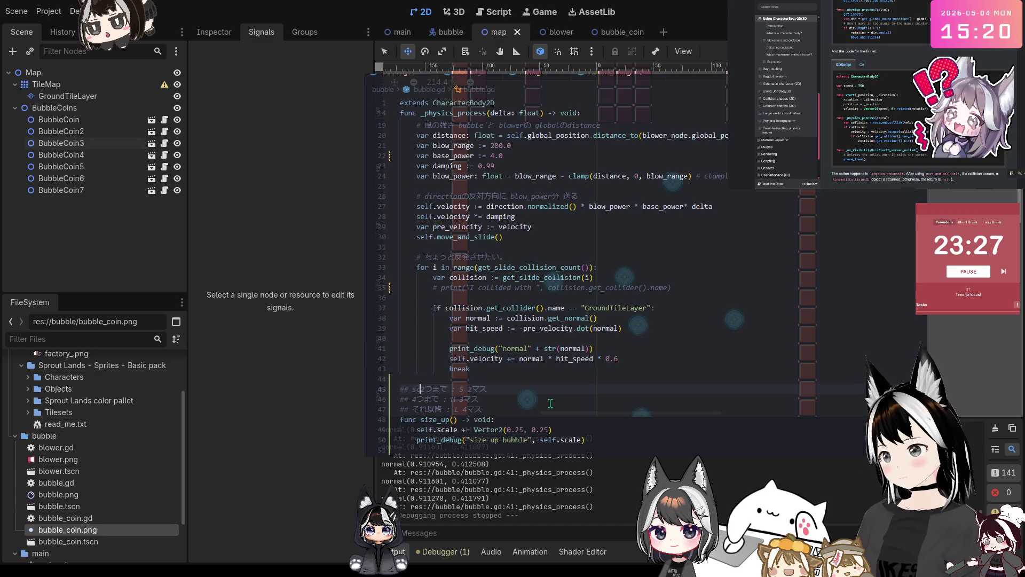
{"action": "type", "text": "5 :"}
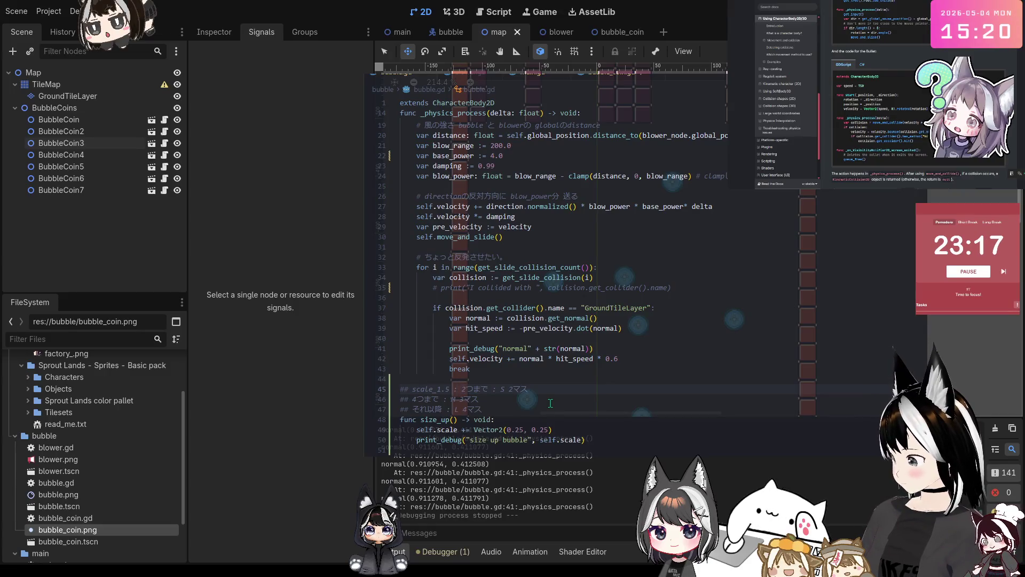
{"action": "key", "text": "Right"}
{"action": "key", "text": "Right"}
{"action": "key", "text": "Right"}
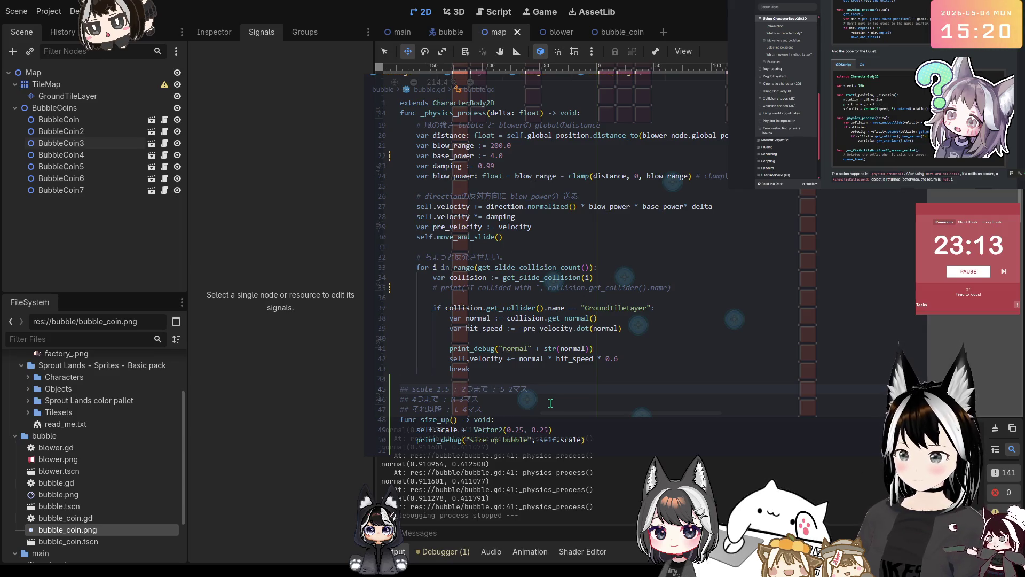
{"action": "key", "text": "Left"}
{"action": "key", "text": "Left"}
{"action": "key", "text": "Left"}
{"action": "type", "text": "bubble"}
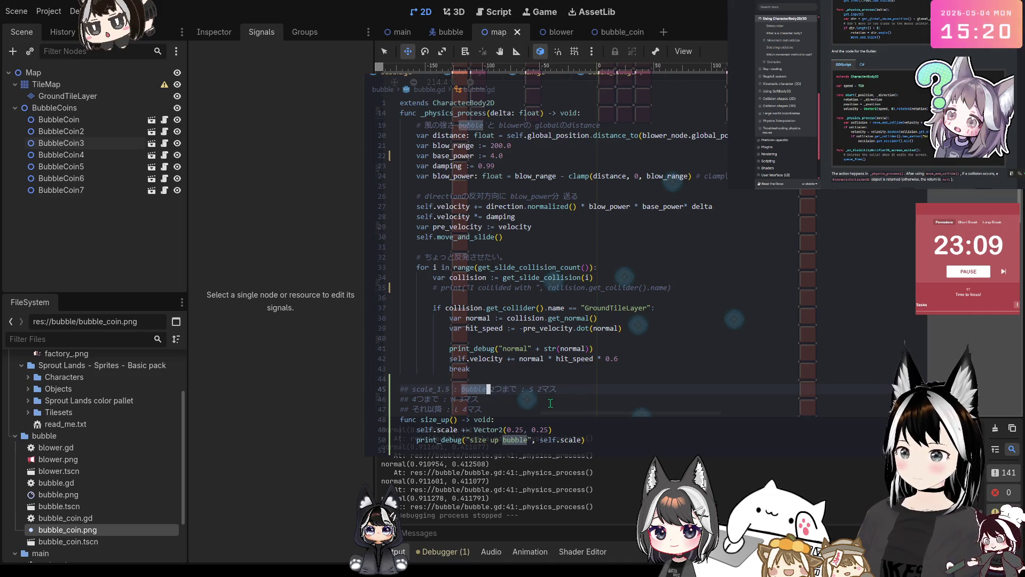
Replace the stray text before 2マス with '、' so the comment reads bubble 2つまで、2マス.
{"action": "key", "text": "End"}
{"action": "key", "text": "shift+Left"}
{"action": "key", "text": "shift+Left"}
{"action": "key", "text": "shift+Left"}
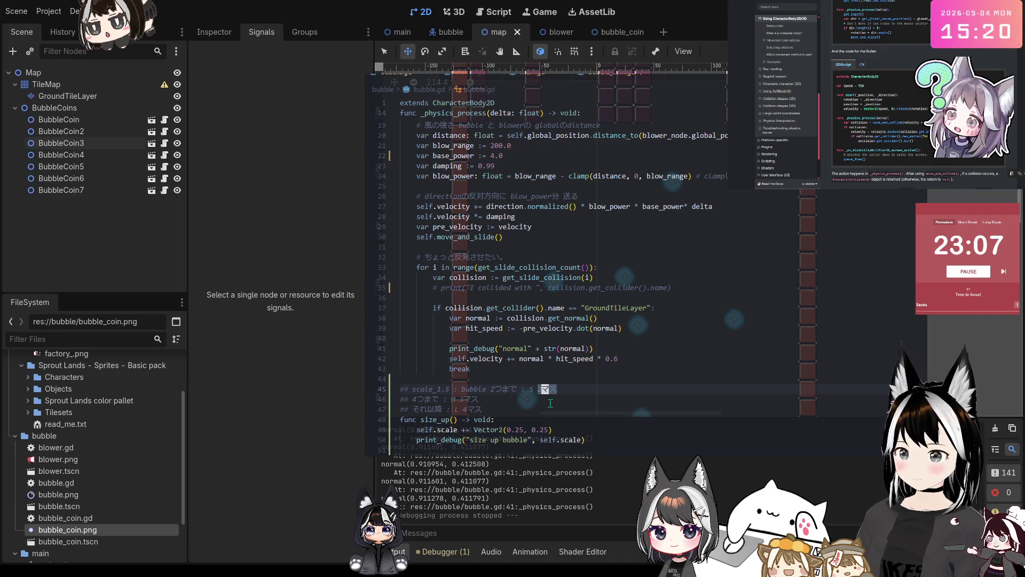
{"action": "key", "text": "Left"}
{"action": "key", "text": "BackSpace"}
{"action": "key", "text": "BackSpace"}
{"action": "key", "text": "BackSpace"}
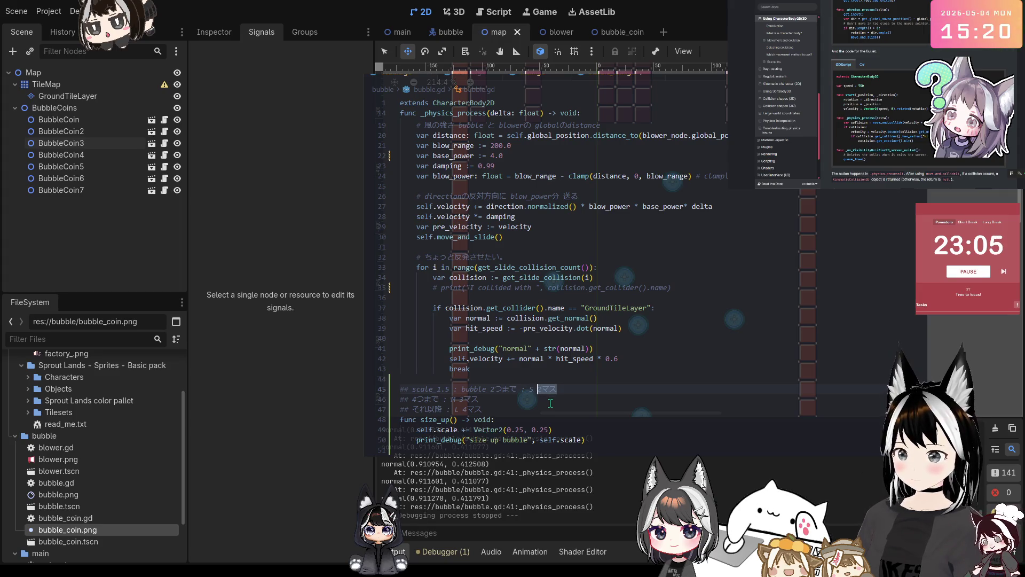
{"action": "type", "text": "、"}
{"action": "key", "text": "Down"}
{"action": "key", "text": "shift+Left"}
{"action": "key", "text": "Left"}
{"action": "key", "text": "Down"}
{"action": "key", "text": "Left"}
{"action": "key", "text": "Left"}
{"action": "key", "text": "Up"}
{"action": "key", "text": "Up"}
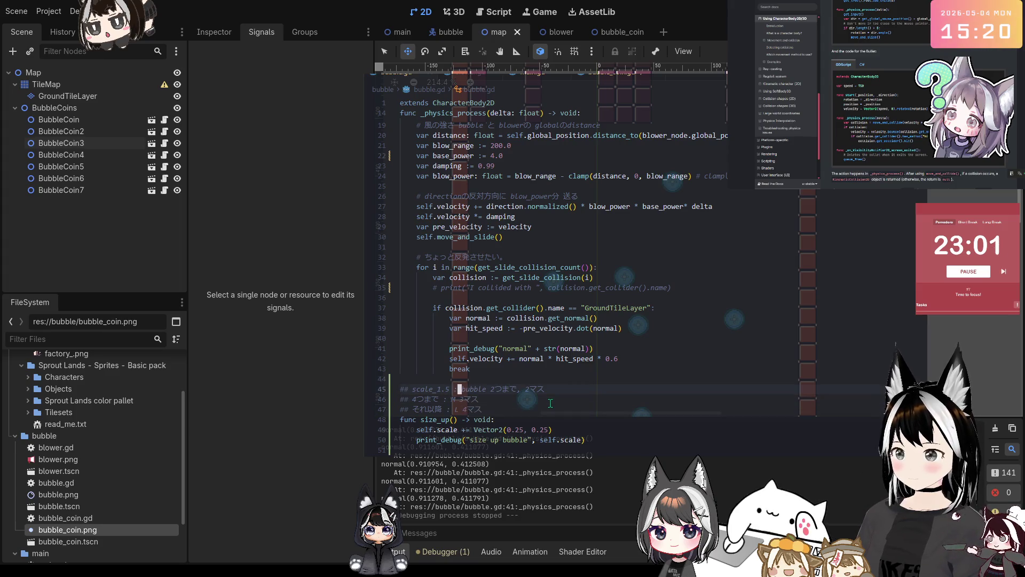
{"action": "key", "text": "Left"}
{"action": "key", "text": "Left"}
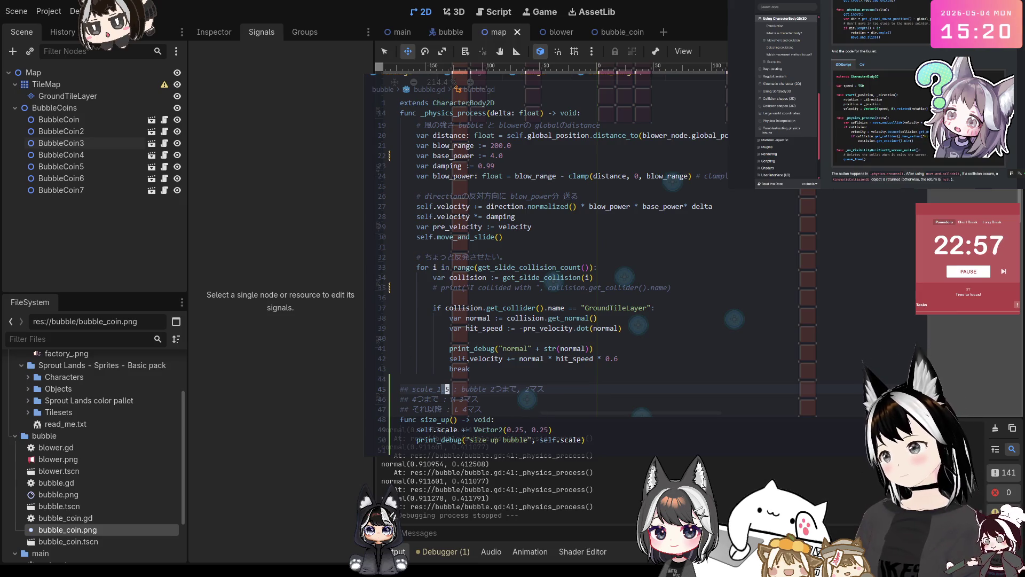
{"action": "left_click", "coordinate": [465, 293]}
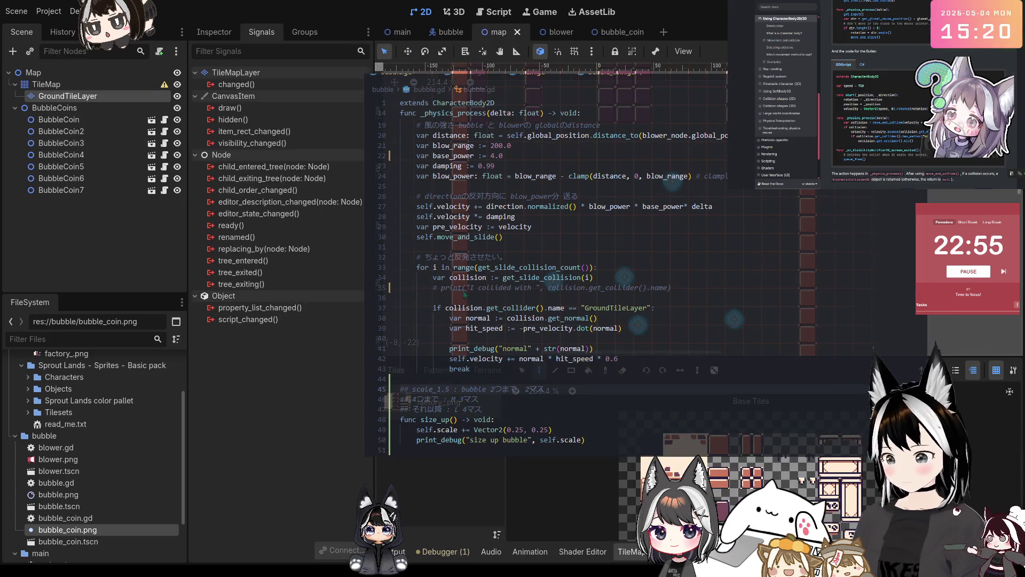
Test-run the game for bubble growth, stop it, and pause the Pomodoro focus timer.
{"action": "key", "text": "F5"}
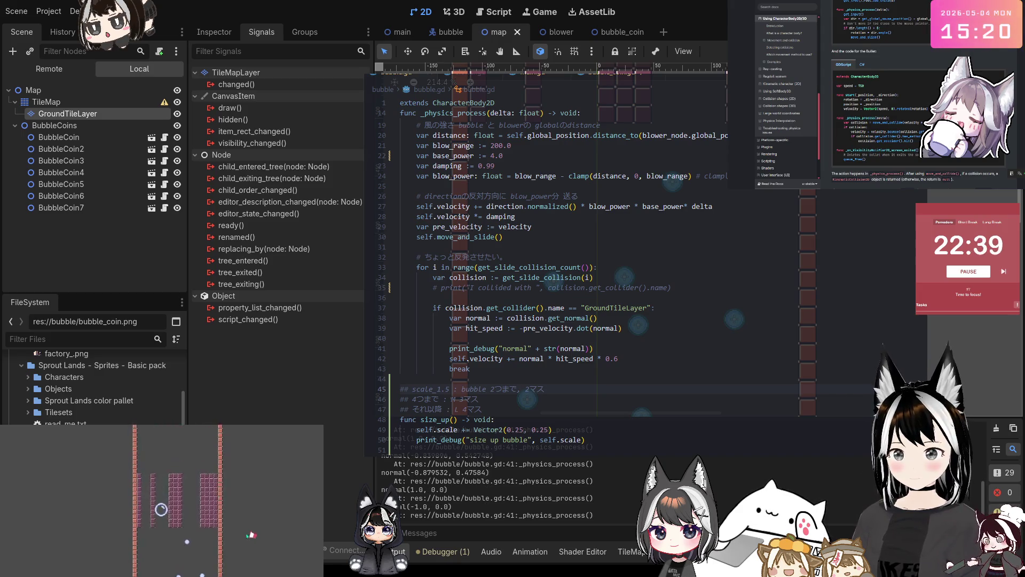
{"action": "key", "text": "F8"}
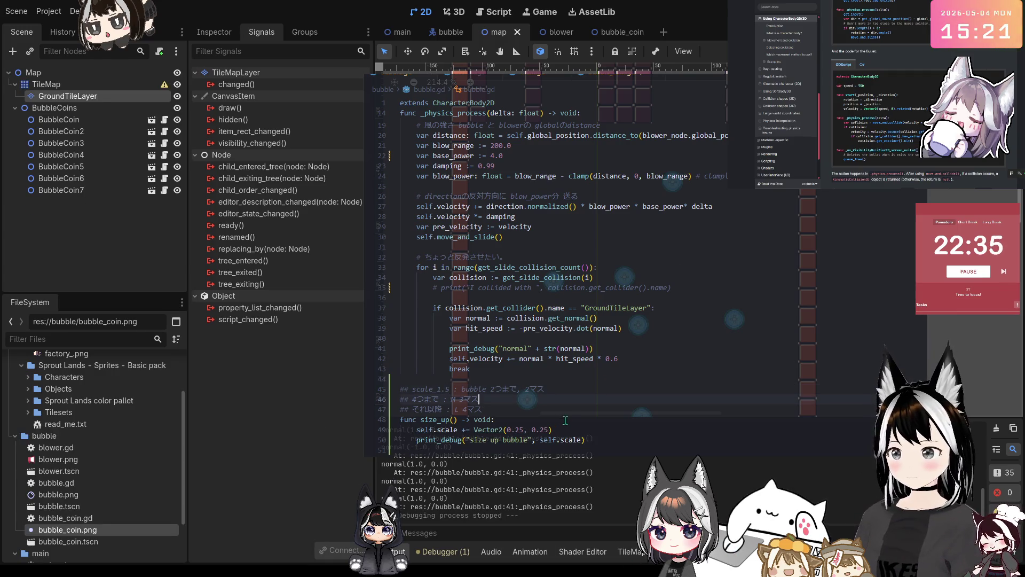
{"action": "scroll", "coordinate": [571, 400], "scroll_direction": "up", "scroll_amount": 5}
{"action": "scroll", "coordinate": [570, 398], "scroll_direction": "down", "scroll_amount": 7}
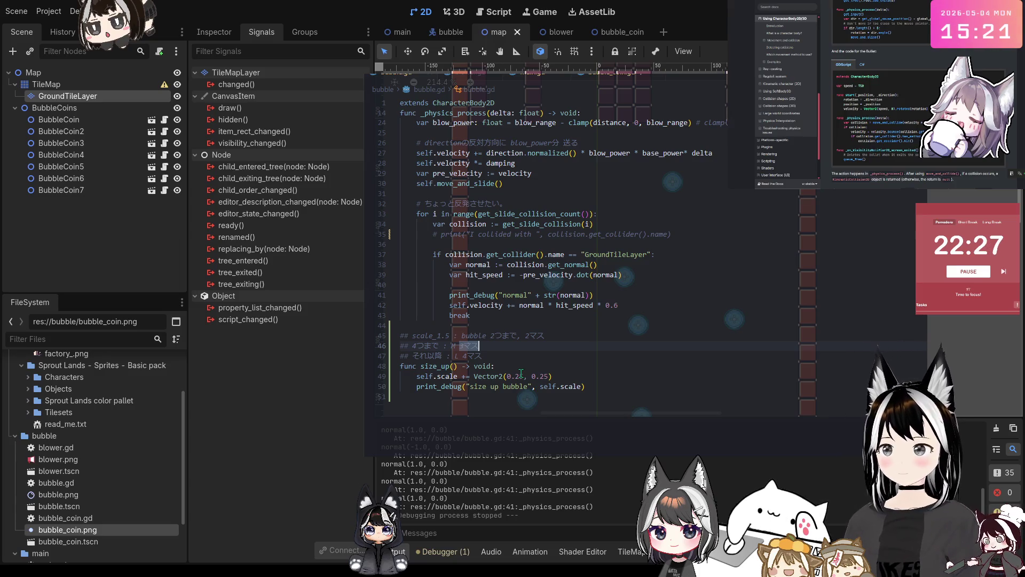
{"action": "key", "text": "Right"}
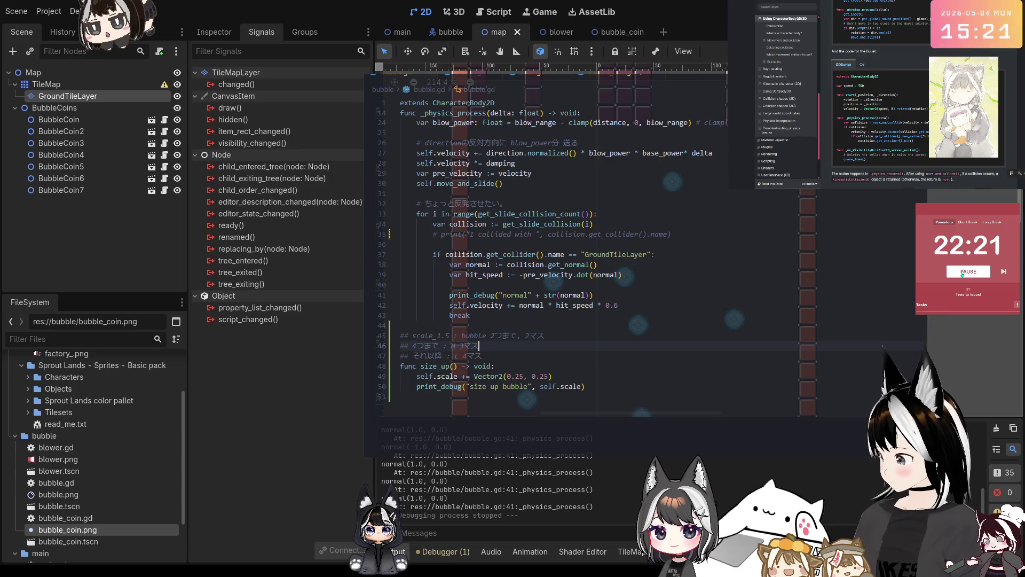
{"action": "left_click", "coordinate": [962, 273]}
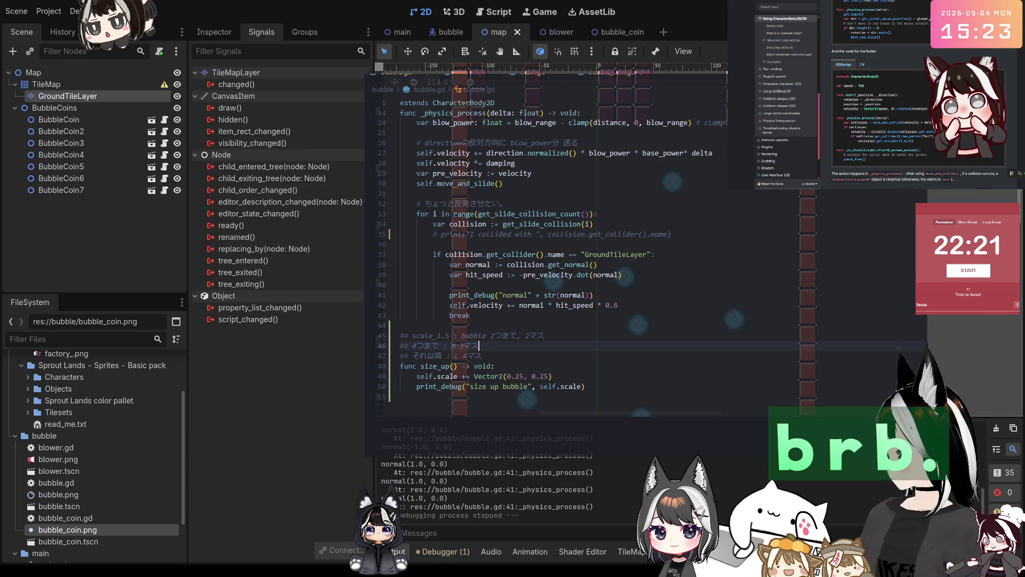
Restart the Pomodoro focus timer countdown.
{"action": "left_click", "coordinate": [982, 272]}
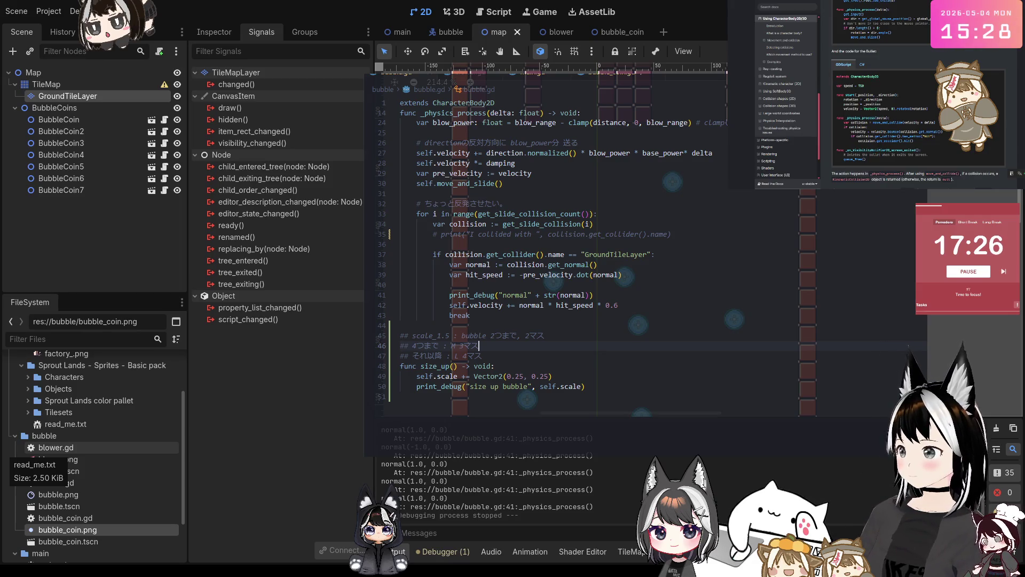
Add a new '# scale' comment line below the first size comment and mark its 1.5 limit with '<'.
{"action": "double_click", "coordinate": [473, 356]}
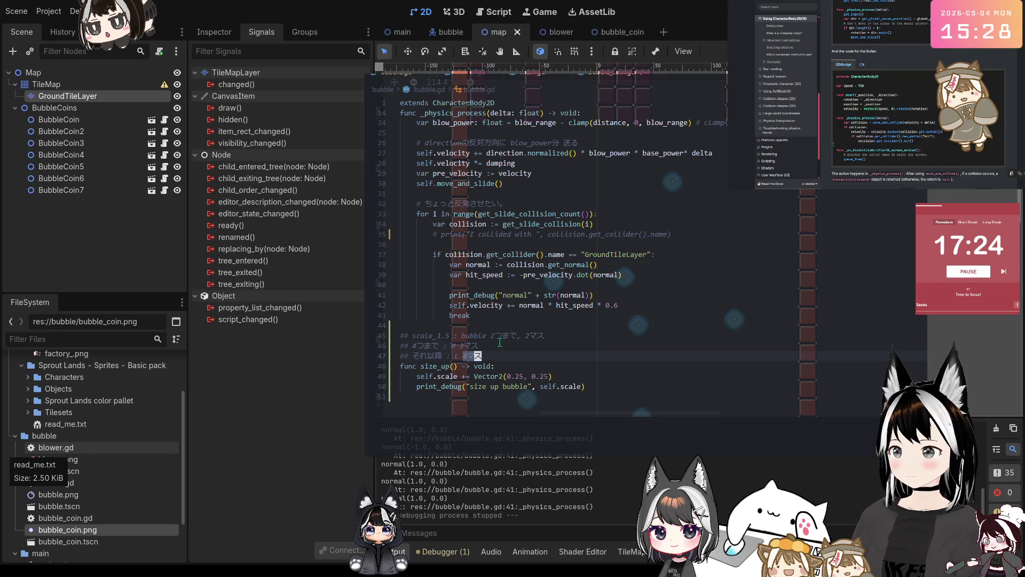
{"action": "key", "text": "Up"}
{"action": "key", "text": "Up"}
{"action": "key", "text": "End"}
{"action": "key", "text": "Return"}
{"action": "type", "text": "# scale"}
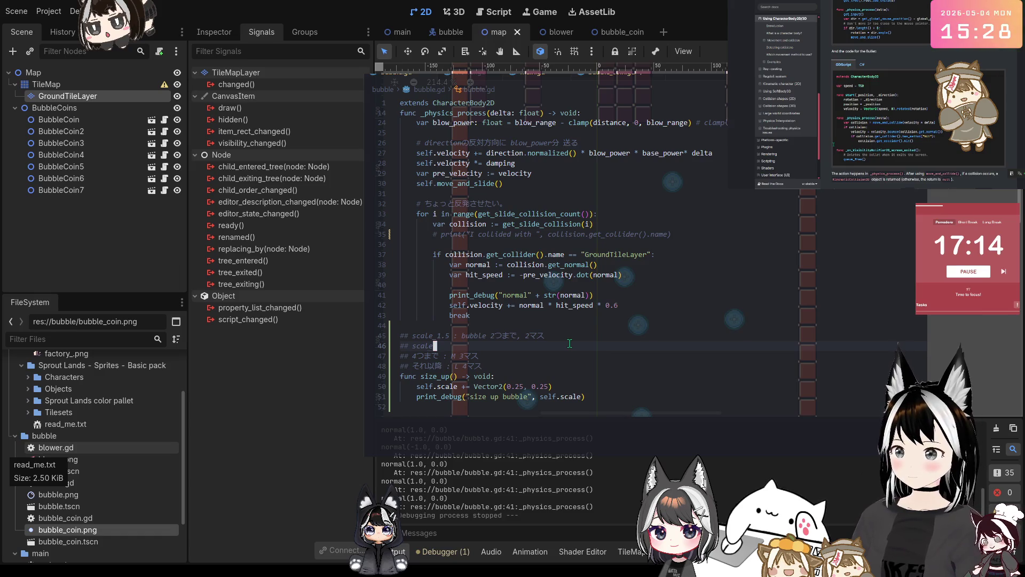
{"action": "key", "text": "Up"}
{"action": "key", "text": "Right"}
{"action": "key", "text": "Right"}
{"action": "key", "text": "Right"}
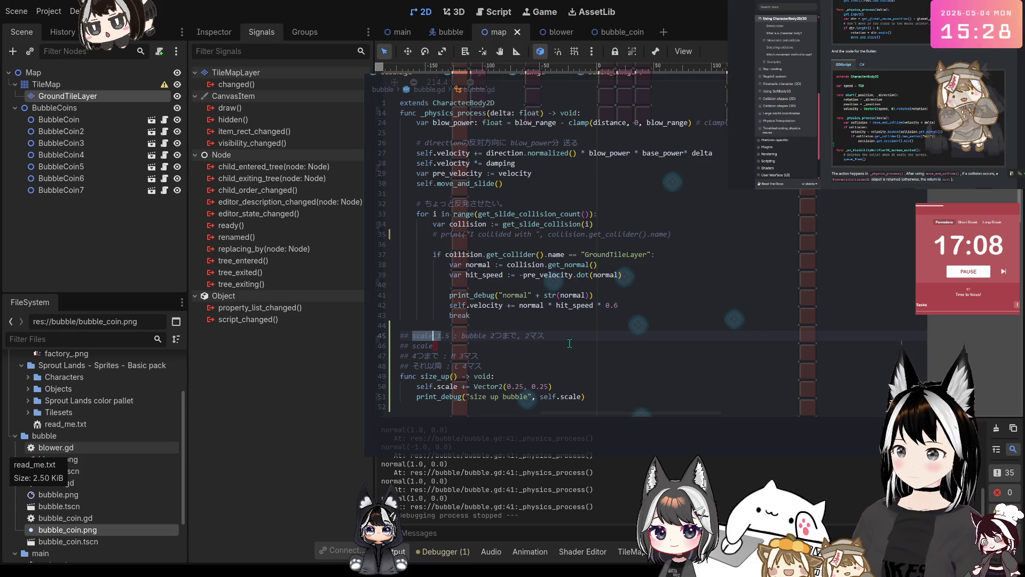
{"action": "type", "text": "<"}
{"action": "key", "text": "Down"}
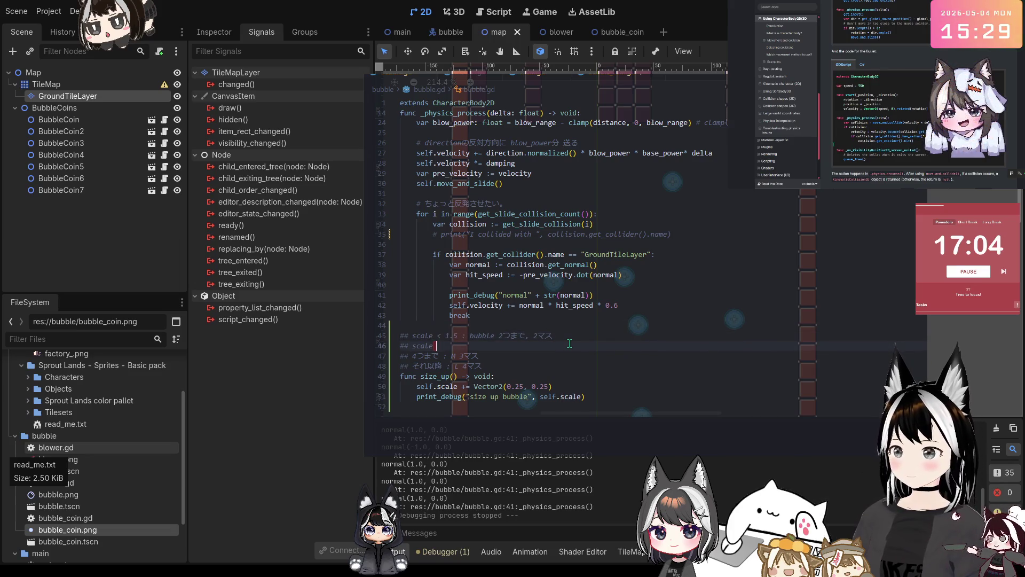
{"action": "type", "text": "."}
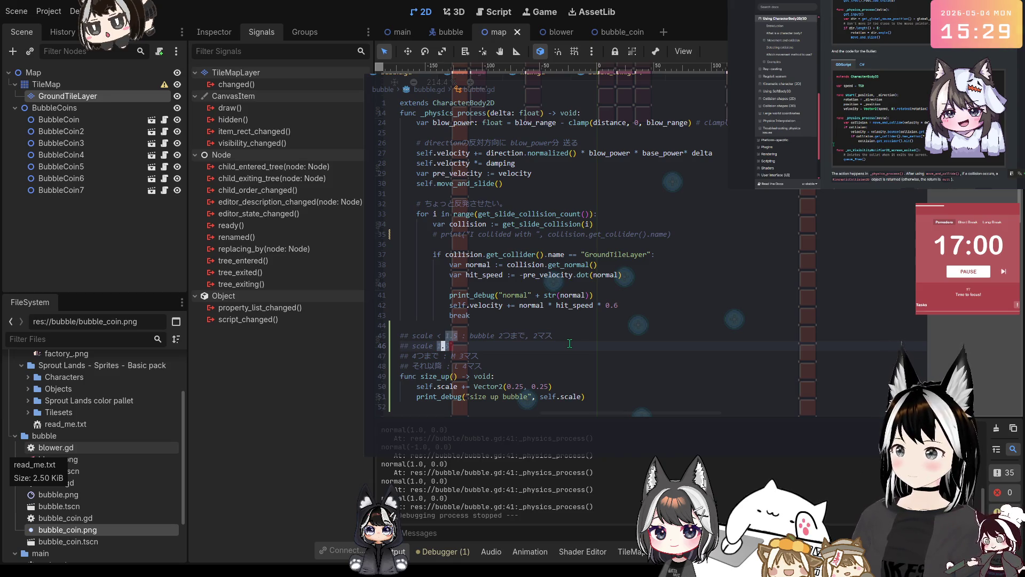
Write the scale range with 1.5 and 2.0 bounds using '<' on the new comment line.
{"action": "key", "text": "Left"}
{"action": "key", "text": "Home"}
{"action": "key", "text": "Right"}
{"action": "key", "text": "Right"}
{"action": "key", "text": "Right"}
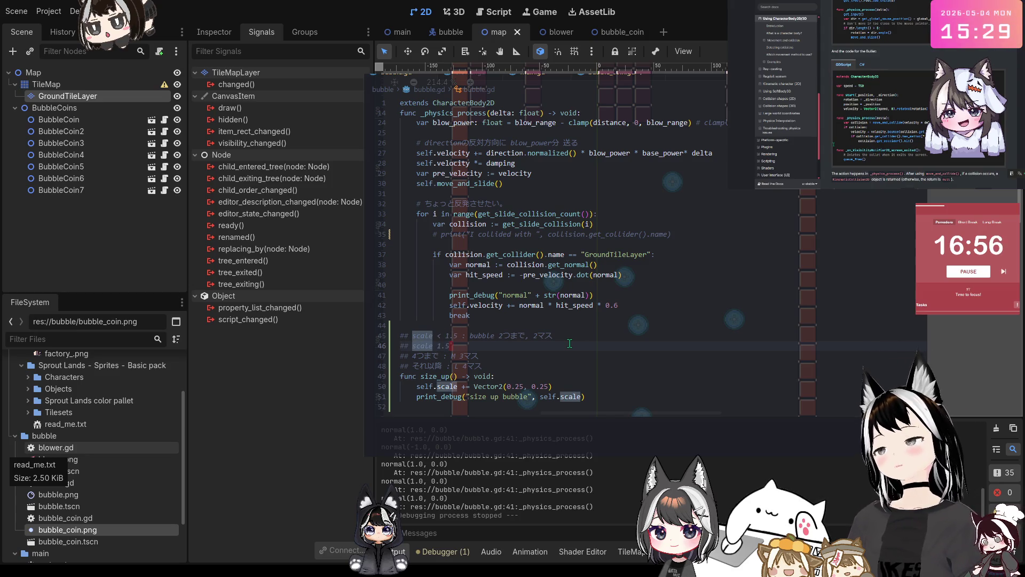
{"action": "type", "text": "1.5 <"}
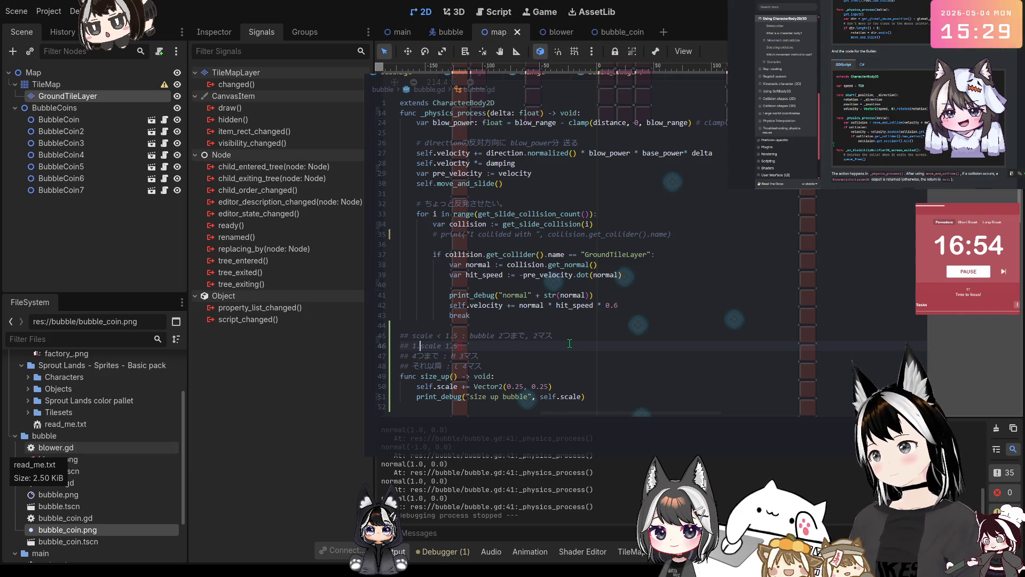
{"action": "key", "text": "BackSpace"}
{"action": "key", "text": "BackSpace"}
{"action": "key", "text": "BackSpace"}
{"action": "type", "text": "<"}
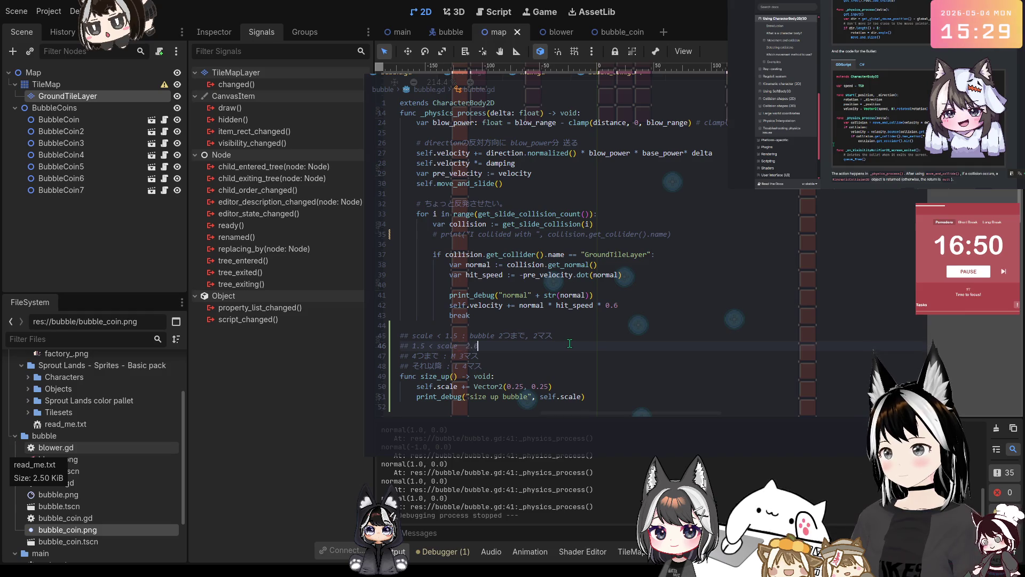
{"action": "key", "text": "shift+Left"}
{"action": "key", "text": "shift+Left"}
{"action": "key", "text": "shift+Left"}
{"action": "type", "text": "<"}
{"action": "key", "text": "End"}
{"action": "key", "text": "Return"}
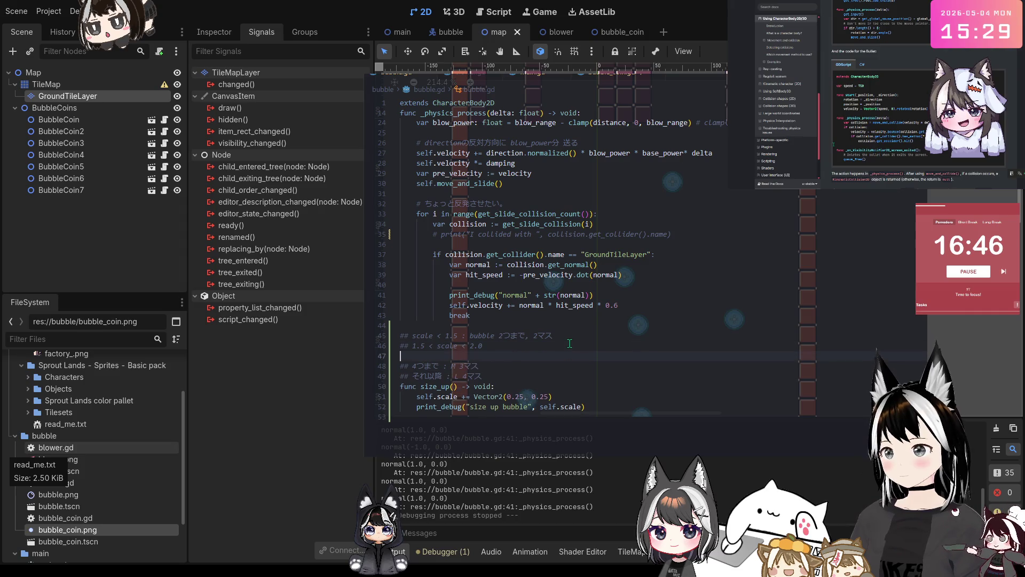
Join the M size note onto the scale range line, separated by a colon.
{"action": "key", "text": "Down"}
{"action": "key", "text": "Delete"}
{"action": "key", "text": "Delete"}
{"action": "key", "text": "Delete"}
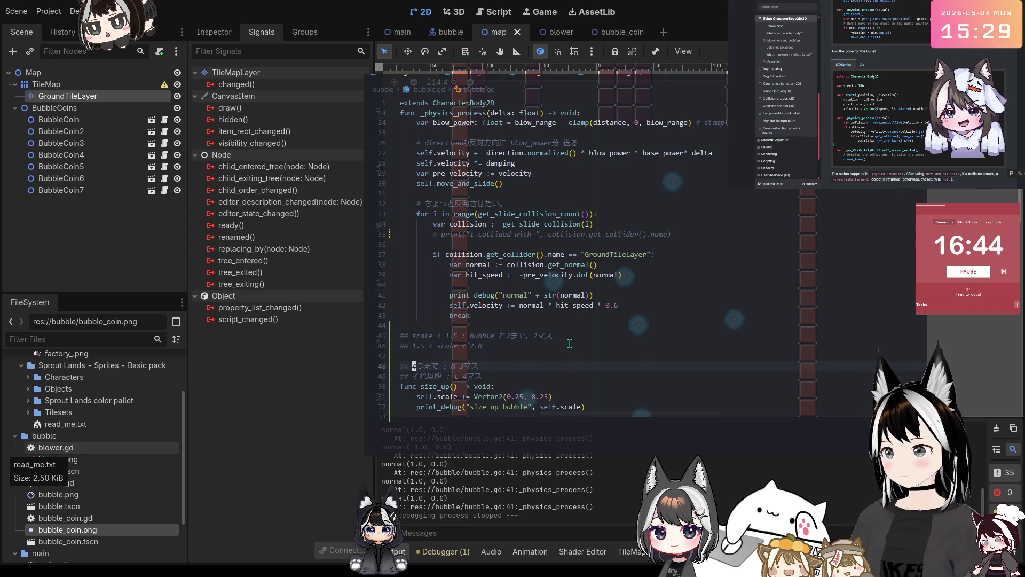
{"action": "key", "text": "BackSpace"}
{"action": "key", "text": "BackSpace"}
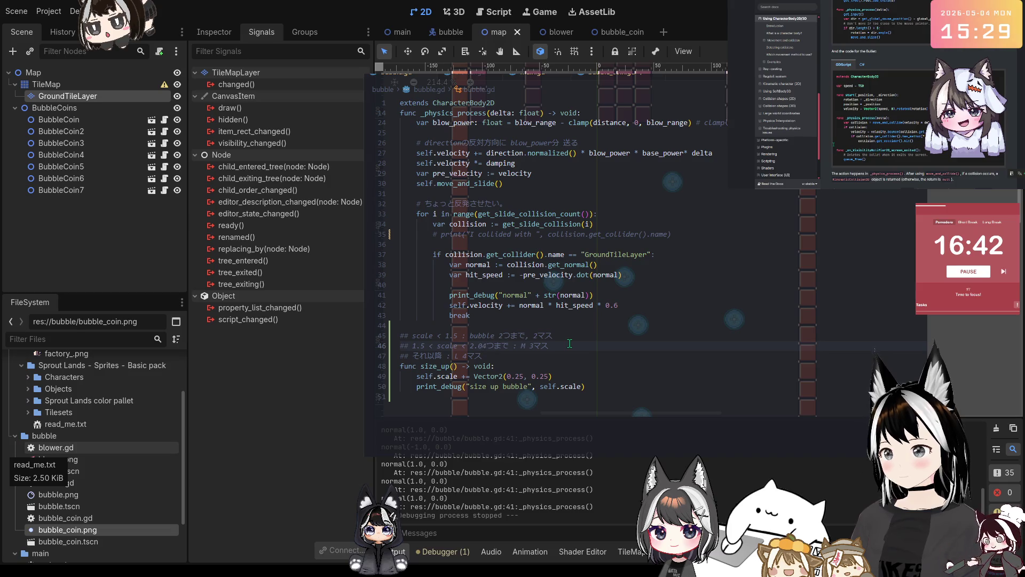
{"action": "key", "text": "ctrl+shift+Right"}
{"action": "key", "text": "Left"}
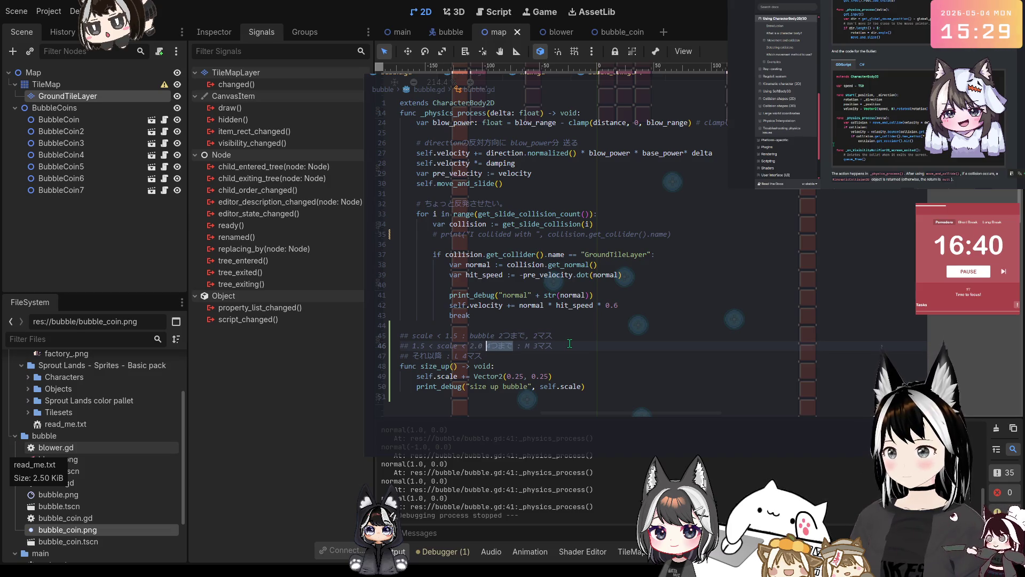
{"action": "type", "text": ":"}
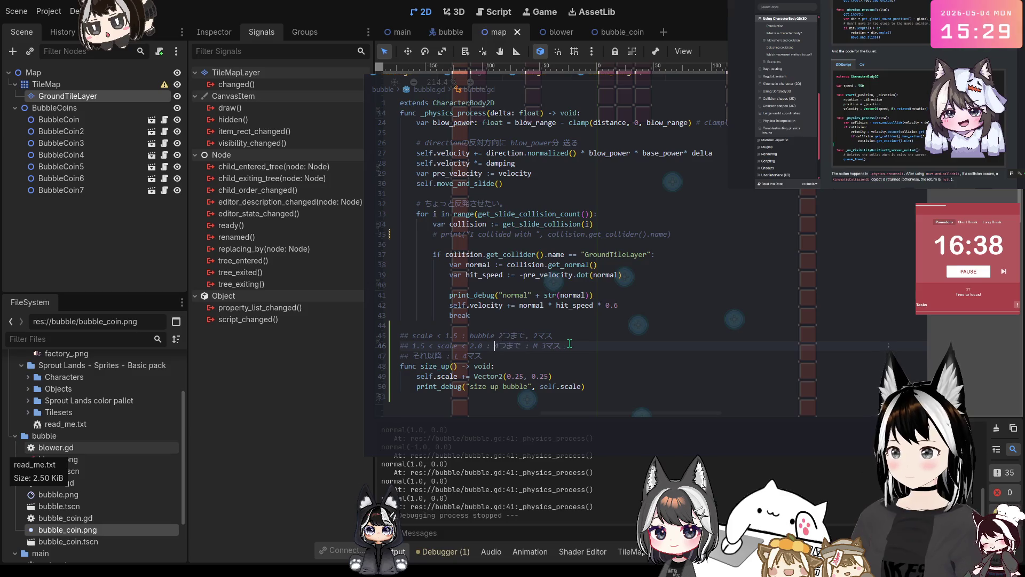
Restore the word 'bubble' in the first size comment and tidy spacing in the remaining comments.
{"action": "key", "text": "Up"}
{"action": "key", "text": "ctrl+shift+Left"}
{"action": "key", "text": "BackSpace"}
{"action": "key", "text": "Delete"}
{"action": "key", "text": "Down"}
{"action": "key", "text": "Right"}
{"action": "key", "text": "Right"}
{"action": "key", "text": "Right"}
{"action": "key", "text": "ctrl+z"}
{"action": "key", "text": "Down"}
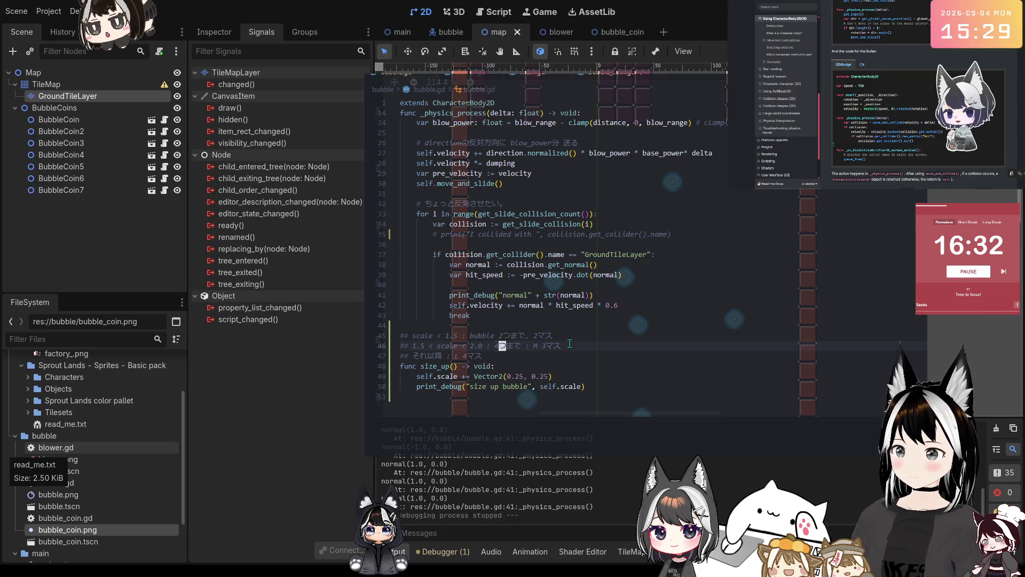
{"action": "type", "text": "bubble"}
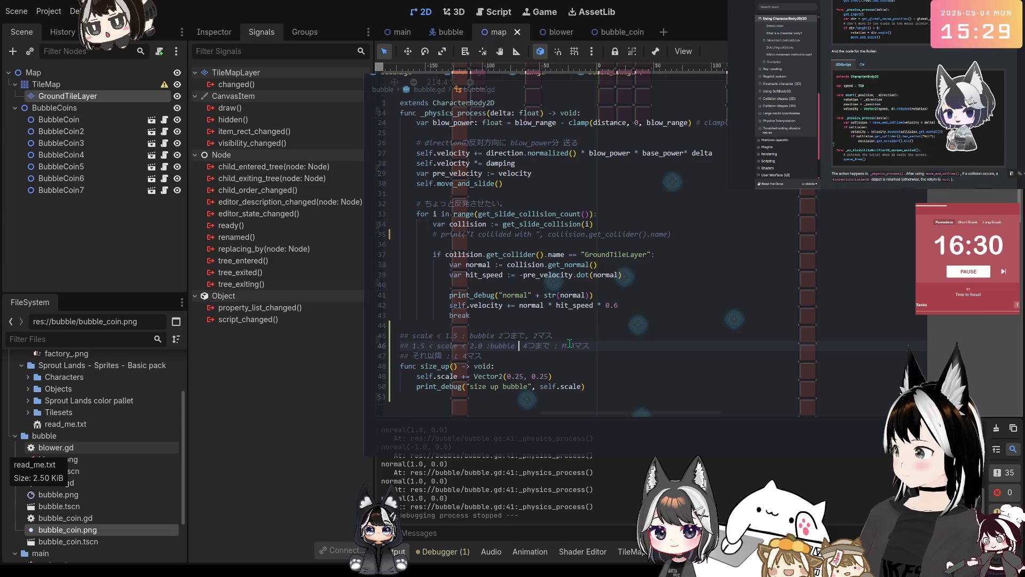
{"action": "key", "text": "Down"}
{"action": "key", "text": "Down"}
{"action": "key", "text": "Up"}
{"action": "key", "text": "Up"}
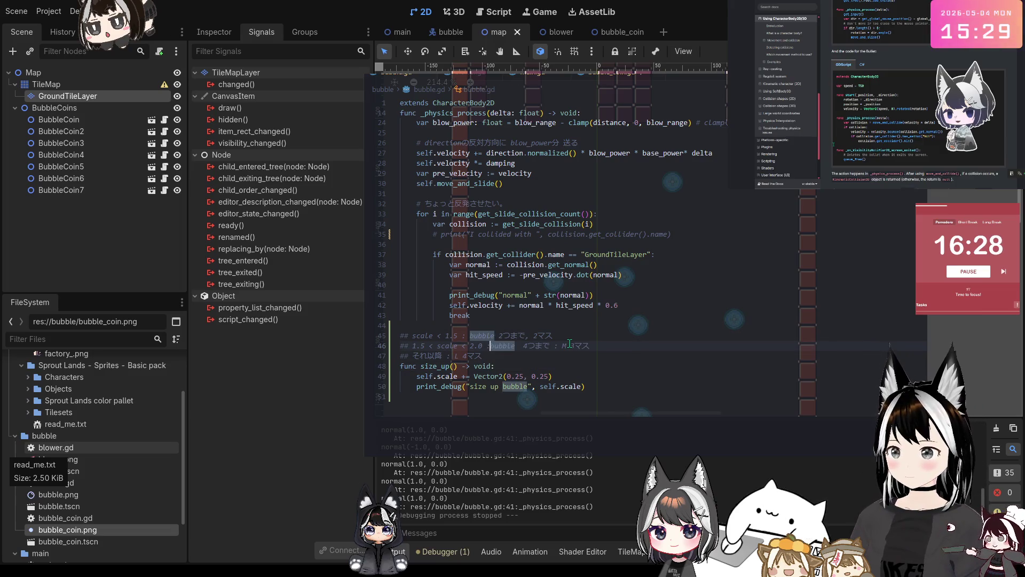
{"action": "key", "text": "Down"}
{"action": "key", "text": "shift+Left"}
{"action": "key", "text": "shift+Left"}
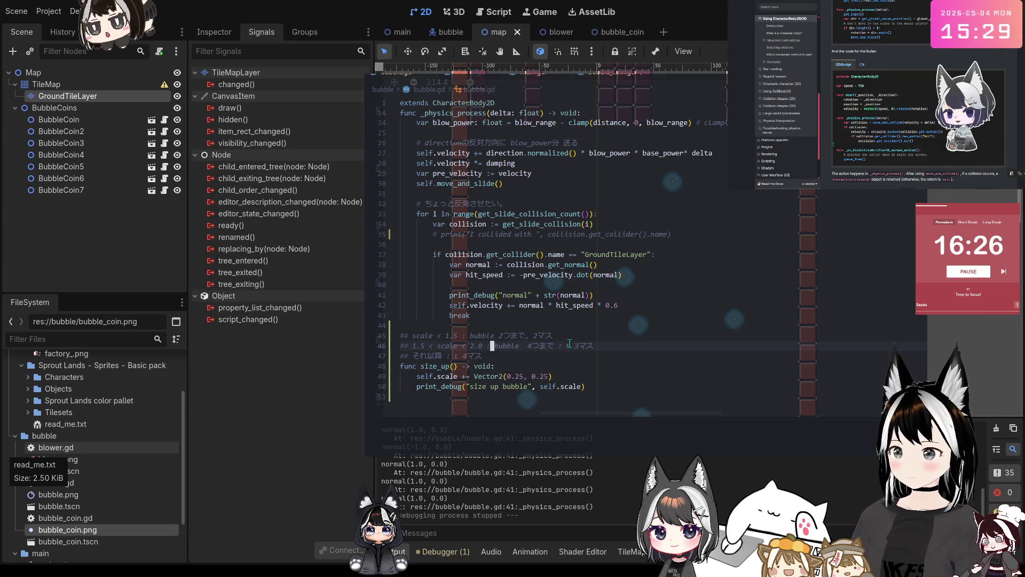
{"action": "key", "text": "Down"}
{"action": "key", "text": "Down"}
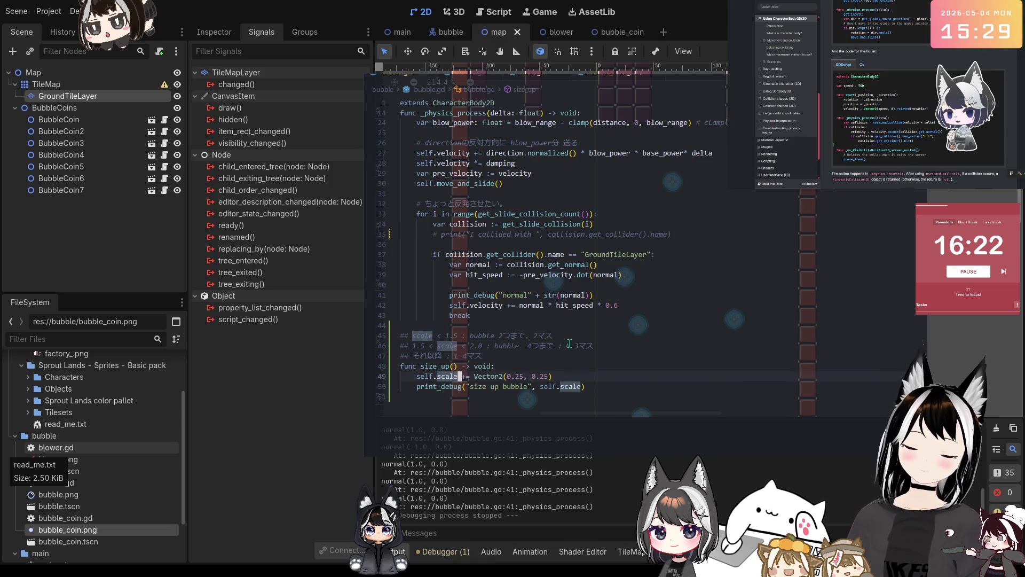
{"action": "key", "text": "Right"}
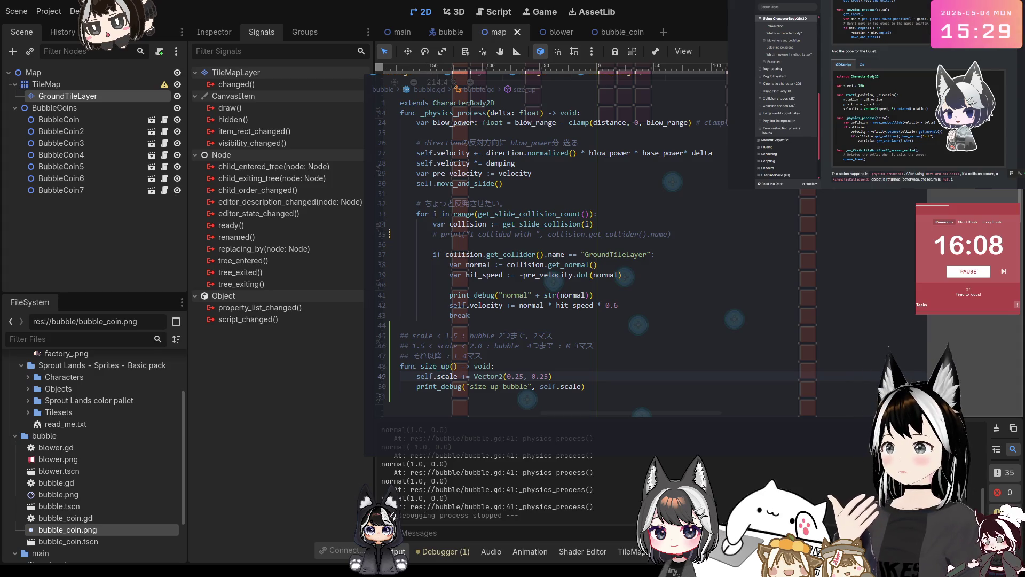
{"action": "left_click", "coordinate": [563, 34]}
Switch from the bubble_coin scene tab to the bubble scene.
{"action": "left_click", "coordinate": [614, 32]}
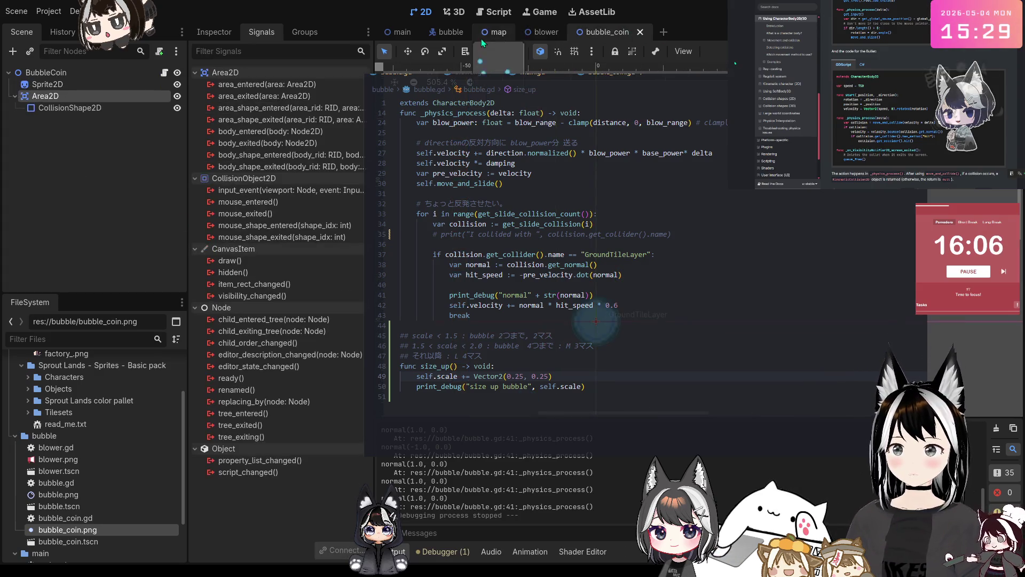
{"action": "left_click", "coordinate": [453, 34]}
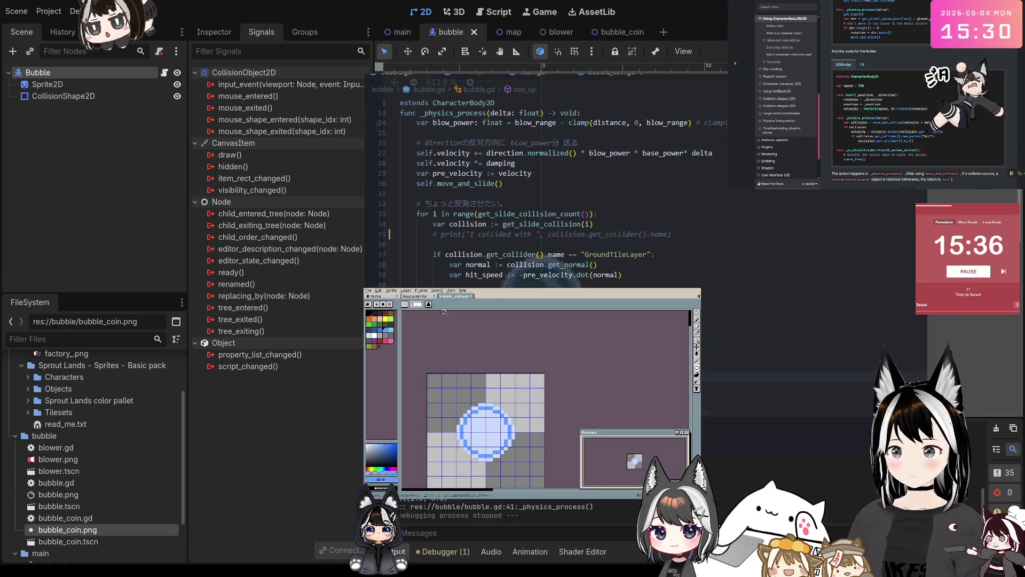
Open bubble.png in Aseprite and zoom in on its canvas.
{"action": "left_click", "coordinate": [368, 291]}
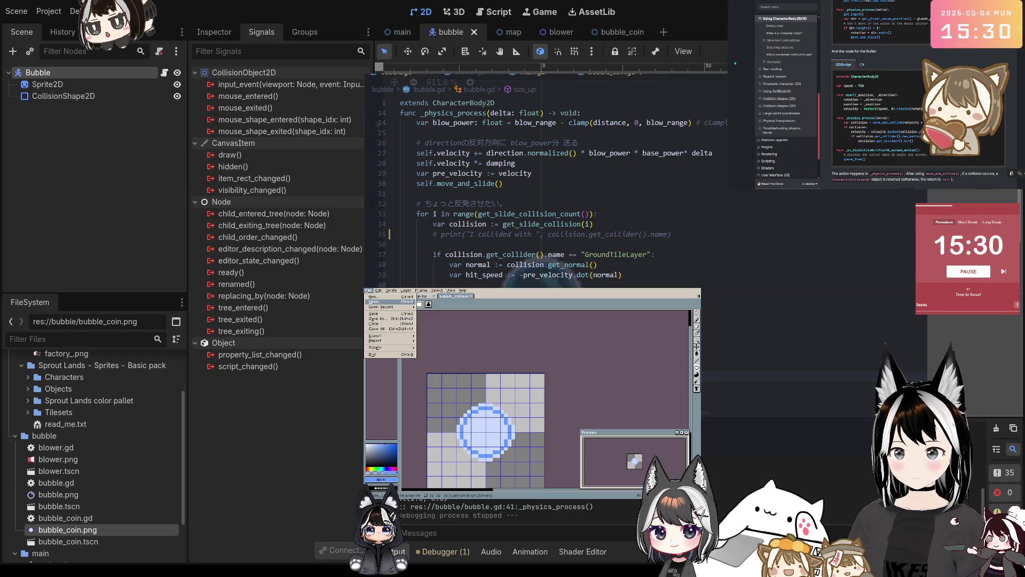
{"action": "left_click", "coordinate": [507, 303]}
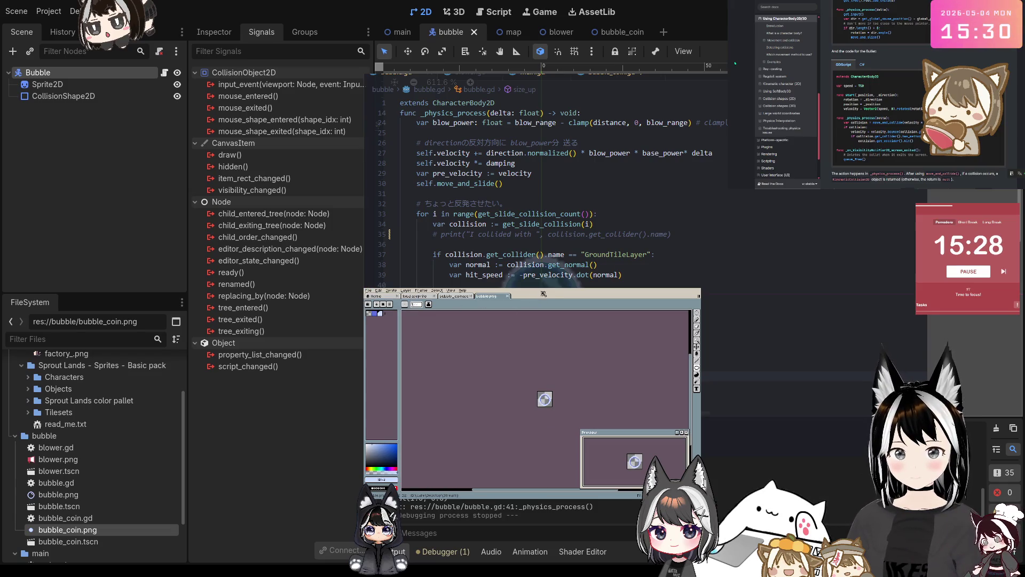
{"action": "scroll", "coordinate": [541, 388], "scroll_direction": "up", "scroll_amount": 5}
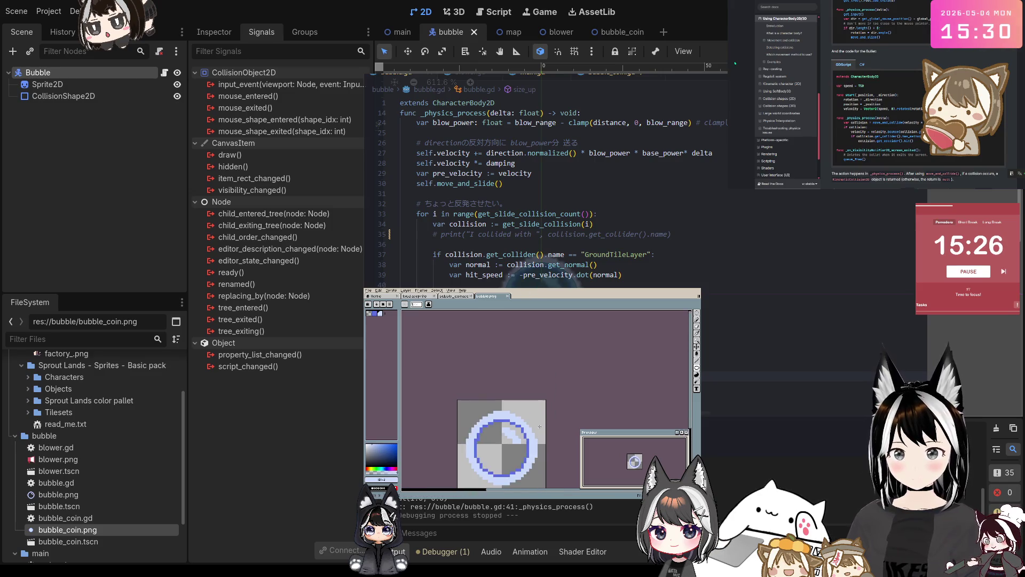
{"action": "scroll", "coordinate": [540, 389], "scroll_direction": "left", "scroll_amount": 1}
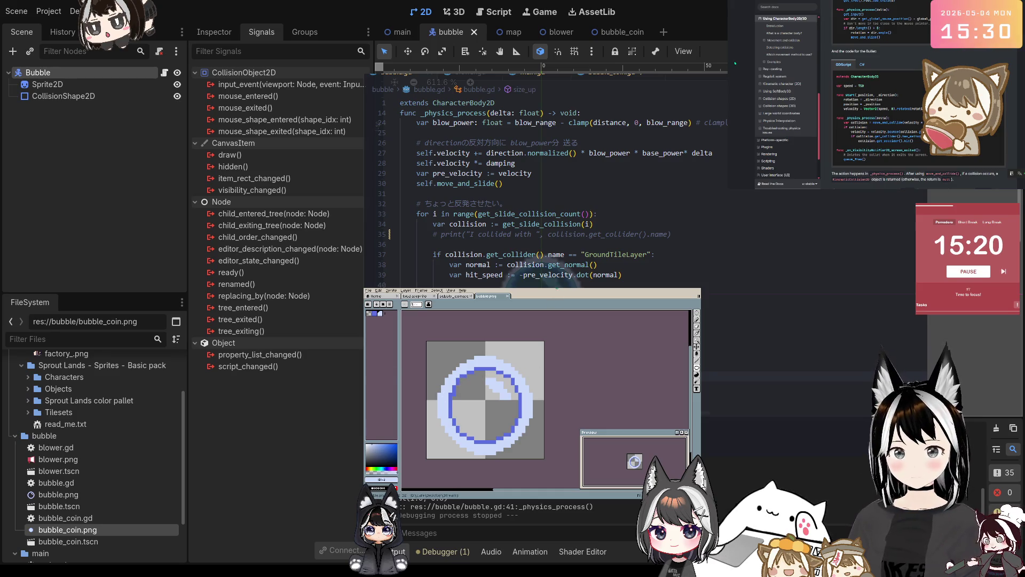
Find Grid Settings under View > Grid and confirm the dialog once.
{"action": "mouse_move", "coordinate": [696, 367]}
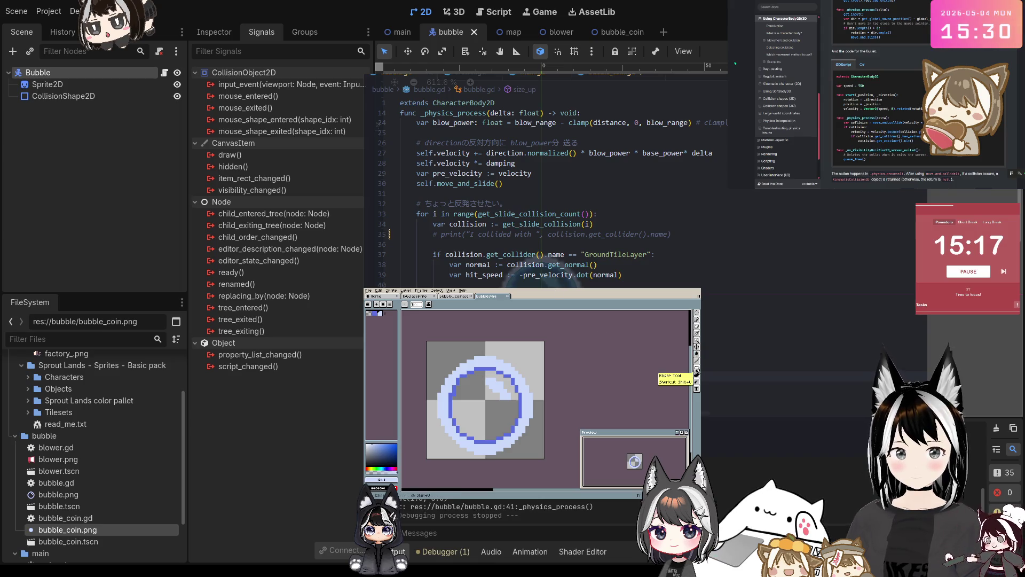
{"action": "left_click", "coordinate": [437, 290]}
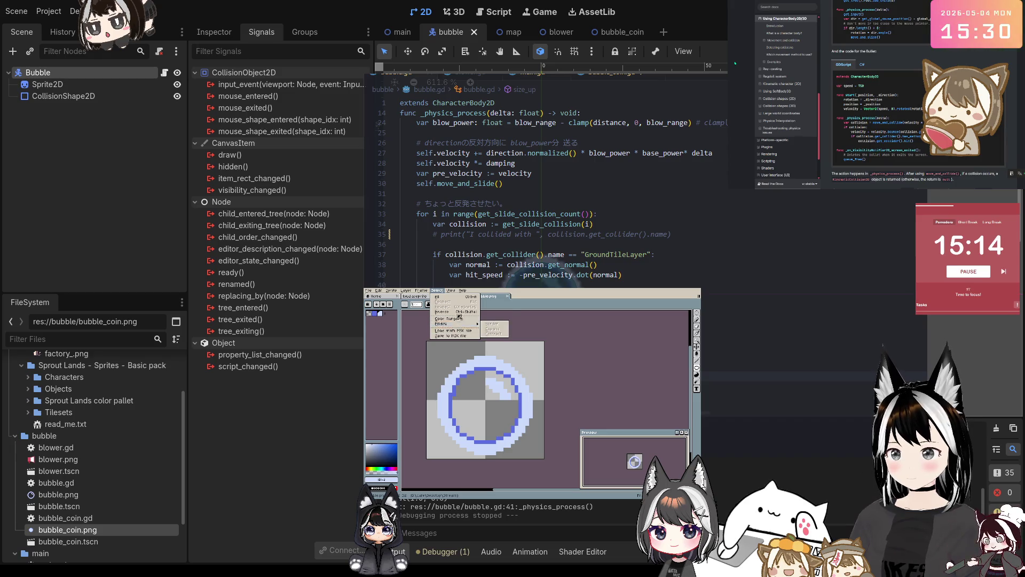
{"action": "left_click", "coordinate": [420, 291]}
{"action": "left_click", "coordinate": [420, 291]}
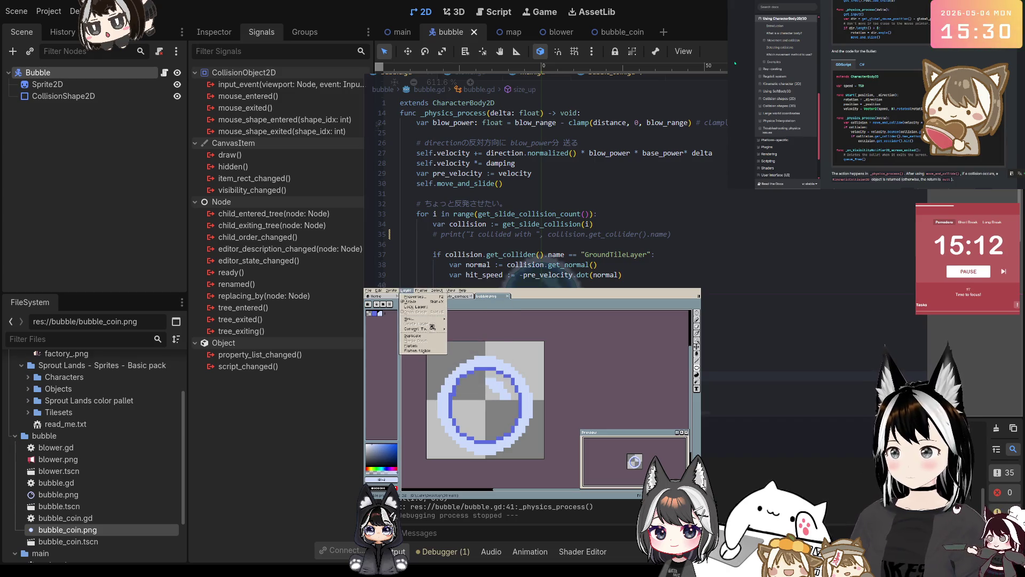
{"action": "left_click", "coordinate": [399, 291]}
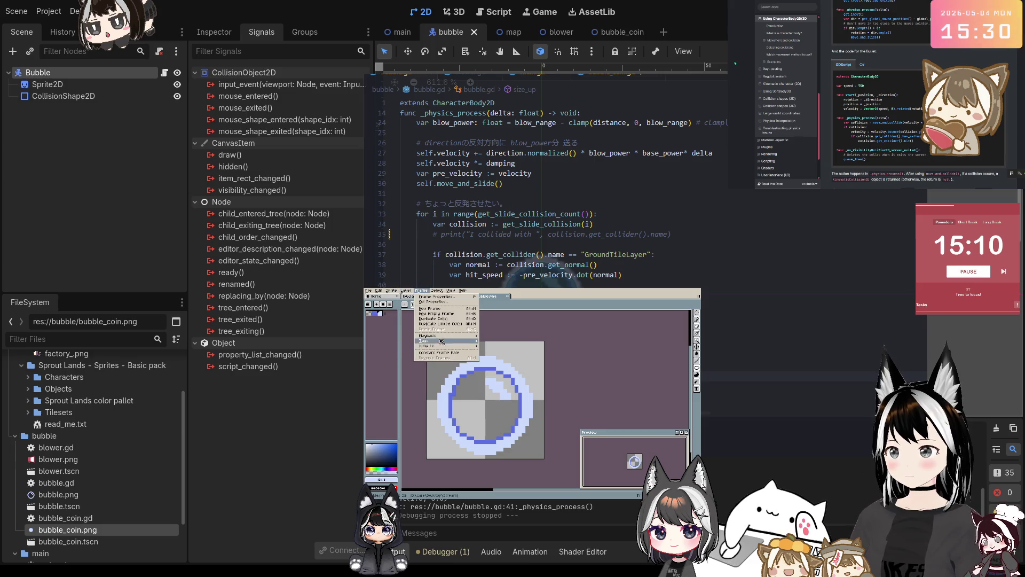
{"action": "left_click", "coordinate": [446, 292]}
{"action": "left_click", "coordinate": [452, 291]}
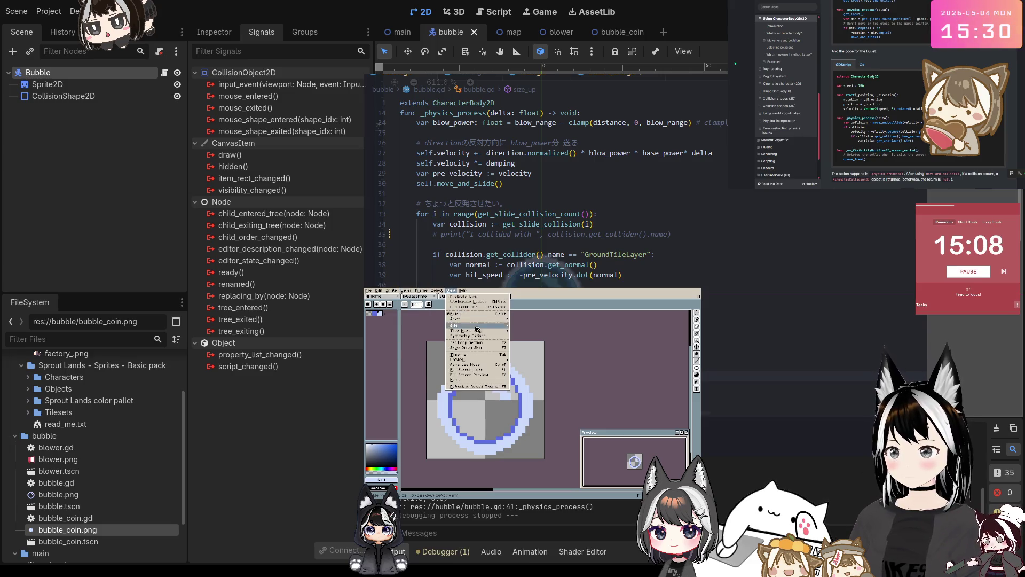
{"action": "mouse_move", "coordinate": [481, 326]}
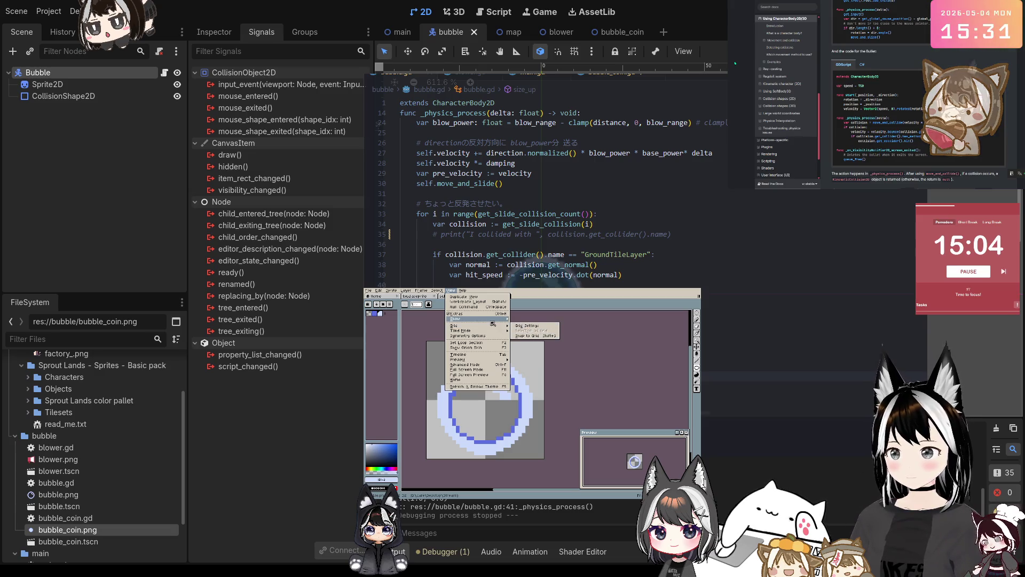
{"action": "left_click", "coordinate": [530, 327]}
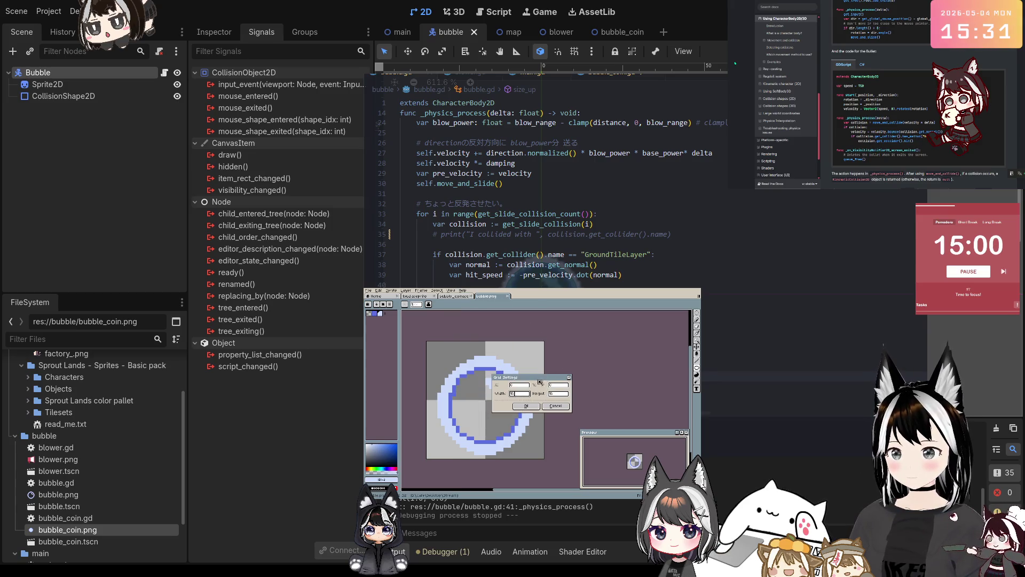
{"action": "key", "text": "Return"}
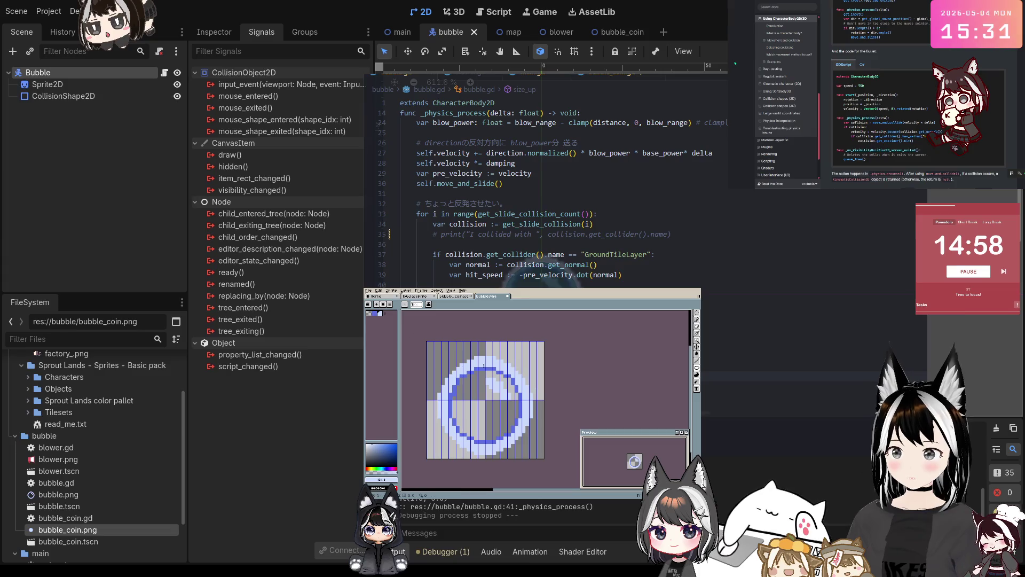
Reopen Grid Settings, apply even square cells, then undo and redo recent pixel edits.
{"action": "left_click", "coordinate": [451, 290]}
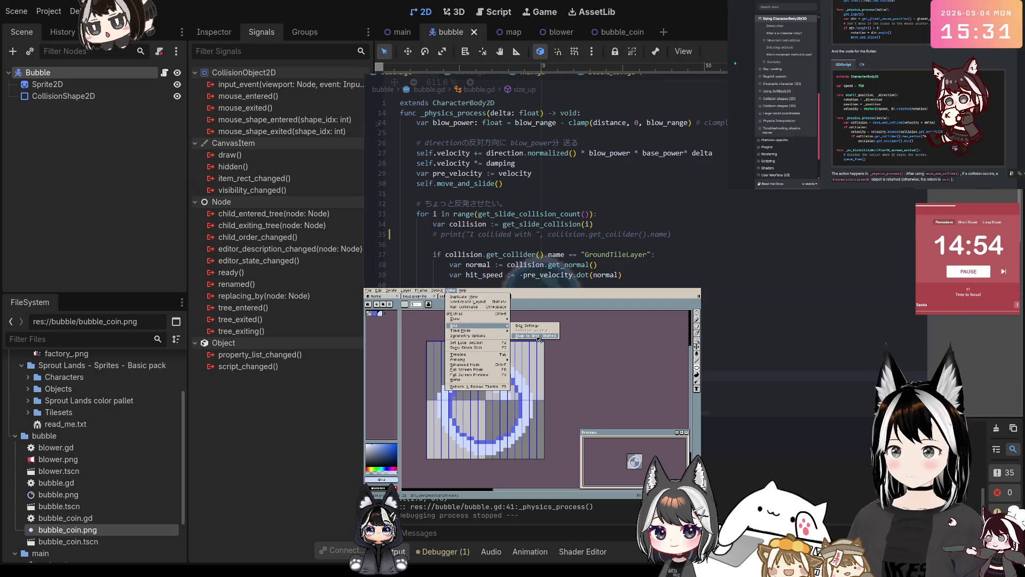
{"action": "left_click", "coordinate": [534, 336]}
{"action": "left_click", "coordinate": [437, 290]}
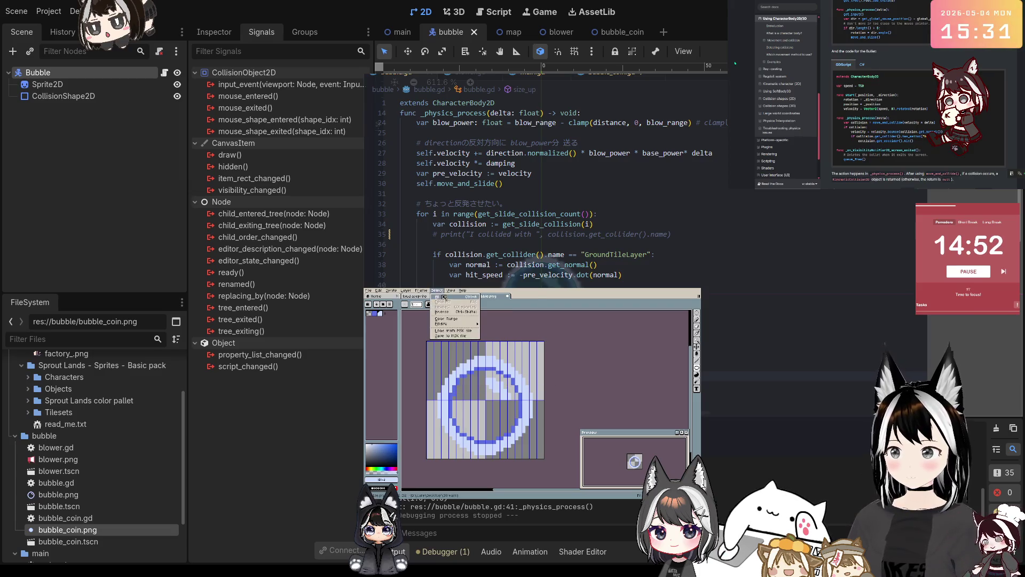
{"action": "mouse_move", "coordinate": [451, 290]}
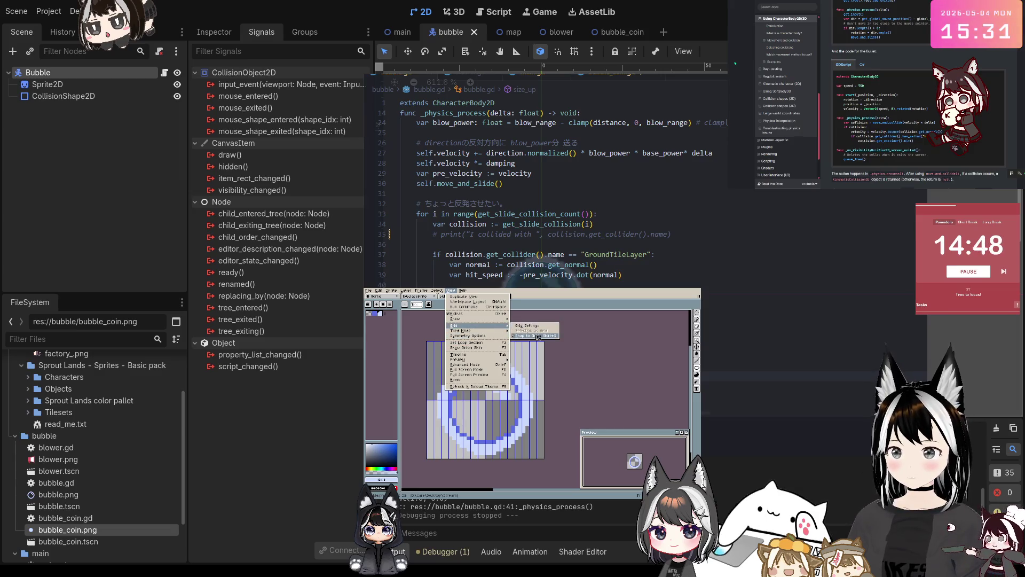
{"action": "left_click", "coordinate": [478, 325]}
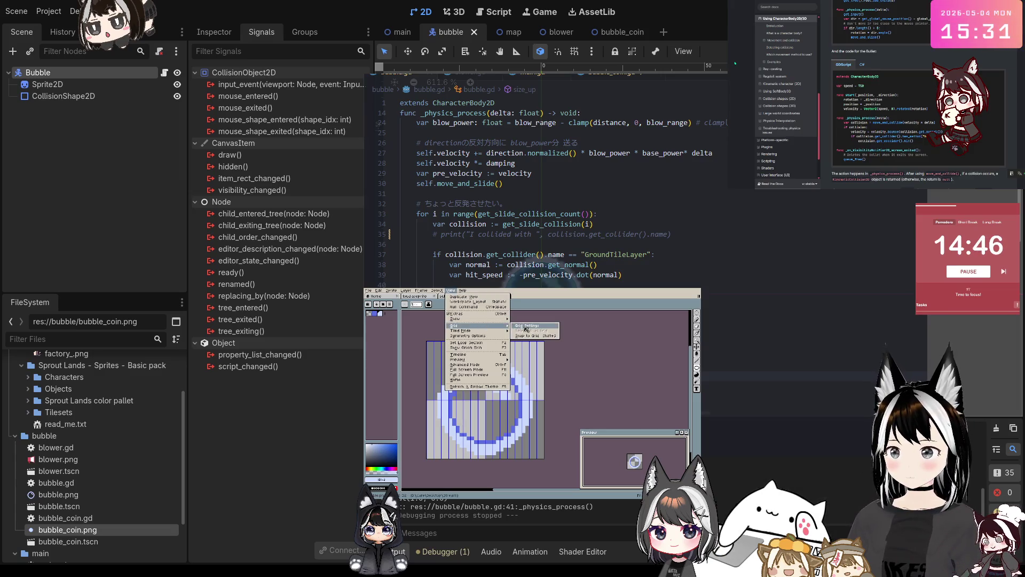
{"action": "left_click", "coordinate": [526, 345]}
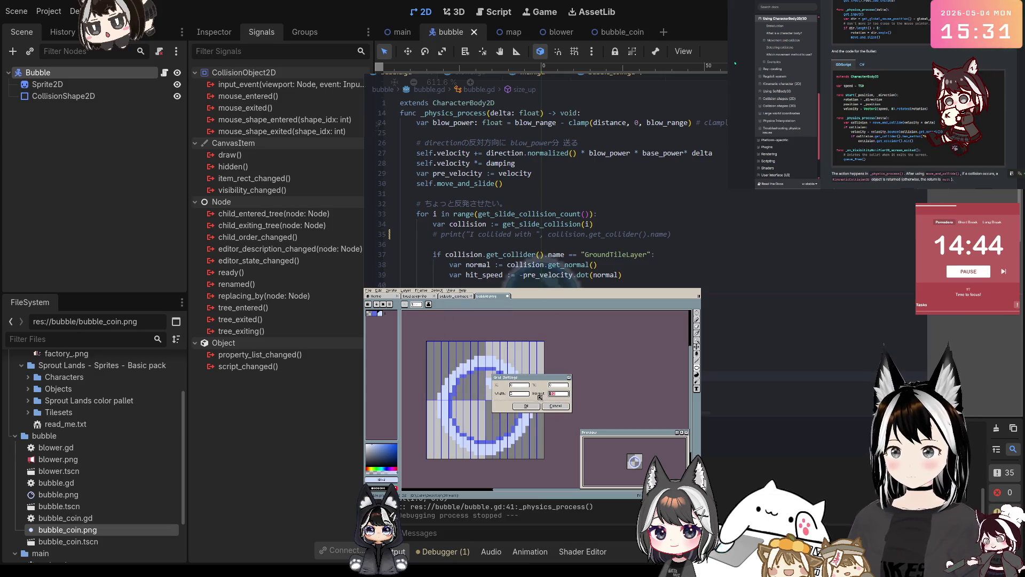
{"action": "left_click", "coordinate": [526, 406]}
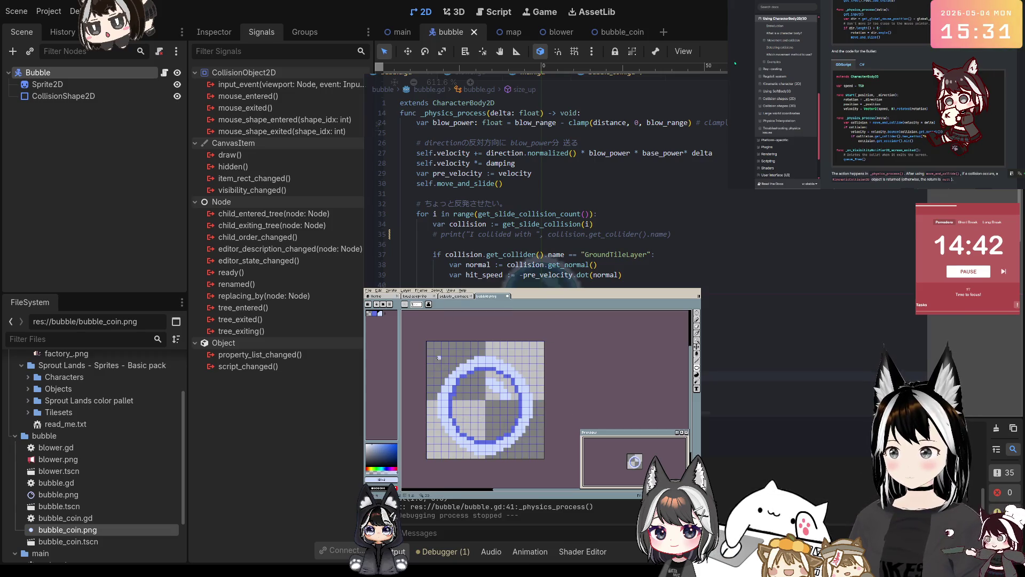
{"action": "key", "text": "ctrl+z"}
{"action": "key", "text": "ctrl+y"}
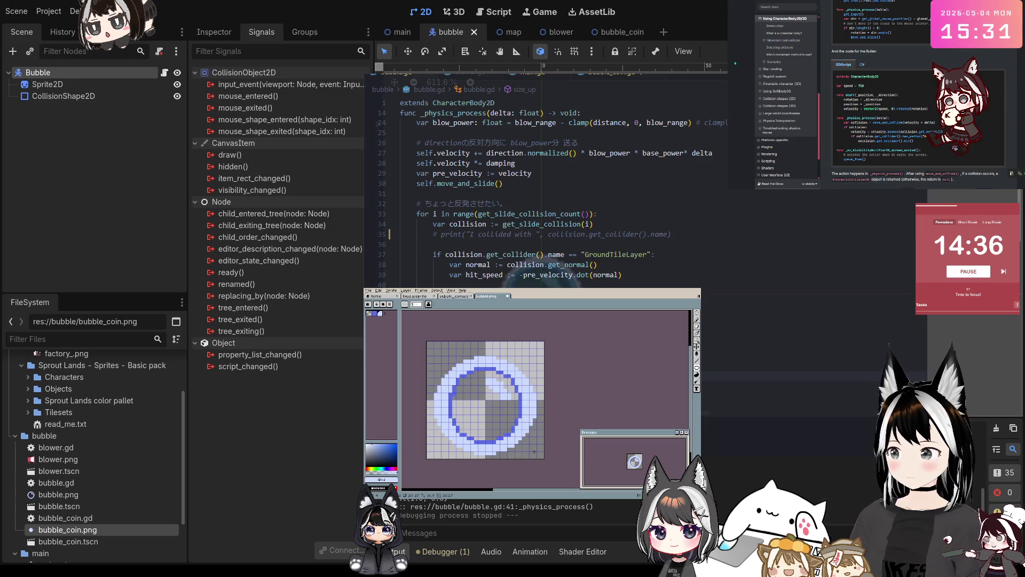
{"action": "key", "text": "ctrl+z"}
{"action": "key", "text": "ctrl+z"}
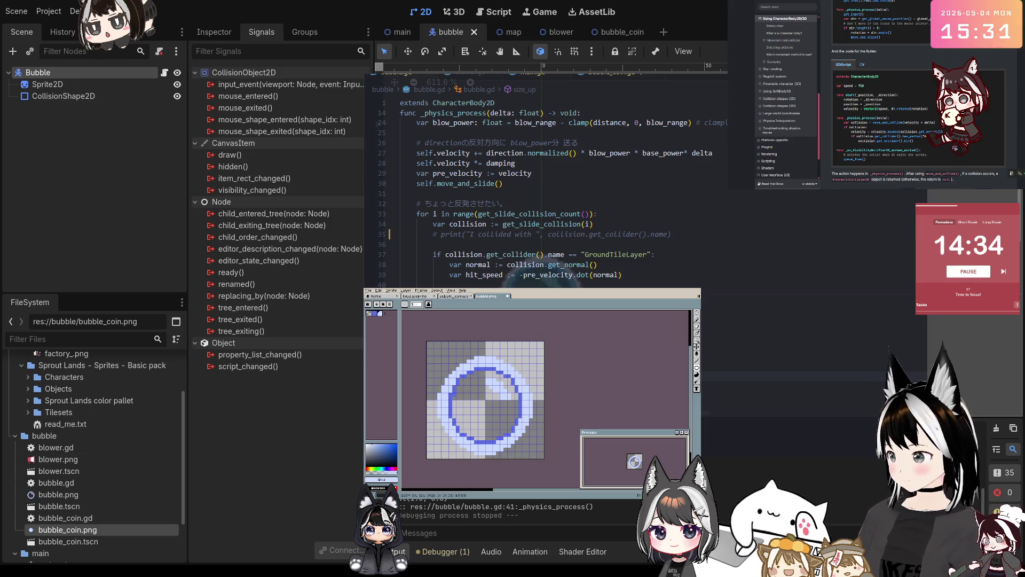
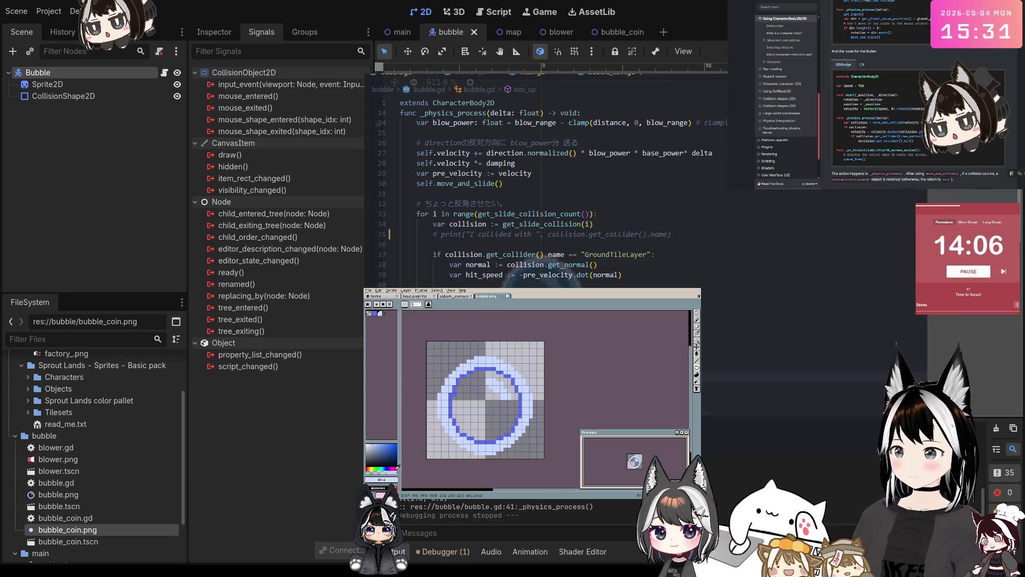
Pick a near-white colour and pencil a pale outline around the ring's outer edge, redoing the stroke once.
{"action": "left_click", "coordinate": [370, 441]}
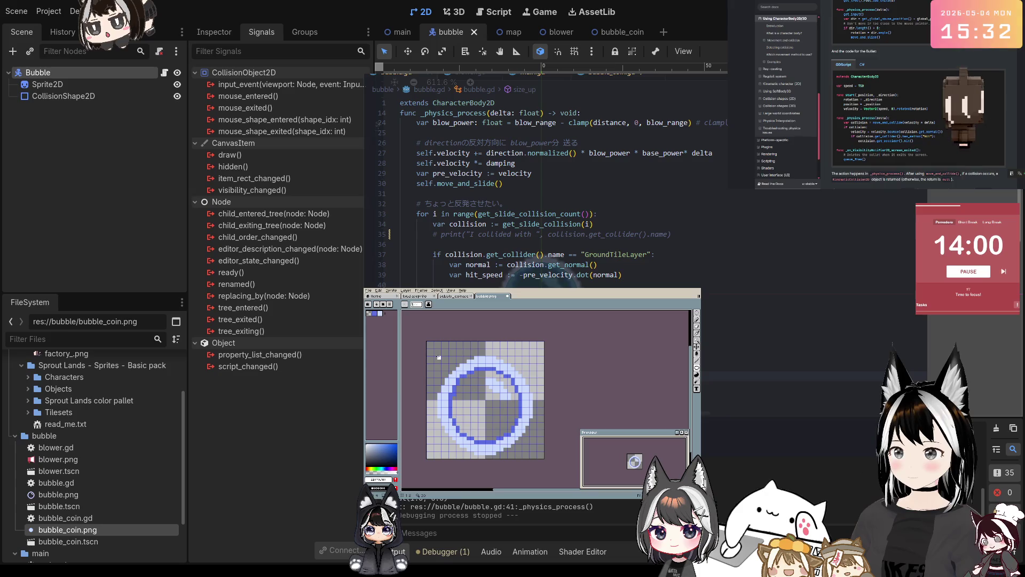
{"action": "left_click_drag", "start_coordinate": [439, 353], "coordinate": [512, 438]}
{"action": "key", "text": "ctrl+z"}
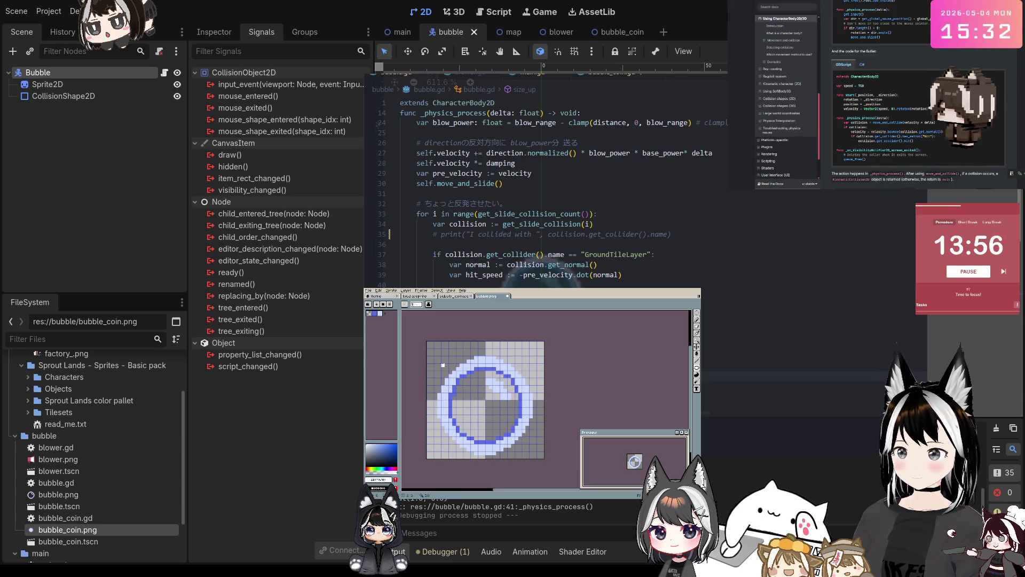
{"action": "mouse_move", "coordinate": [436, 358]}
{"action": "left_mouse_down"}
{"action": "mouse_move", "coordinate": [521, 419]}
{"action": "mouse_move", "coordinate": [532, 448]}
{"action": "left_mouse_up"}
{"action": "key", "text": "ctrl+z"}
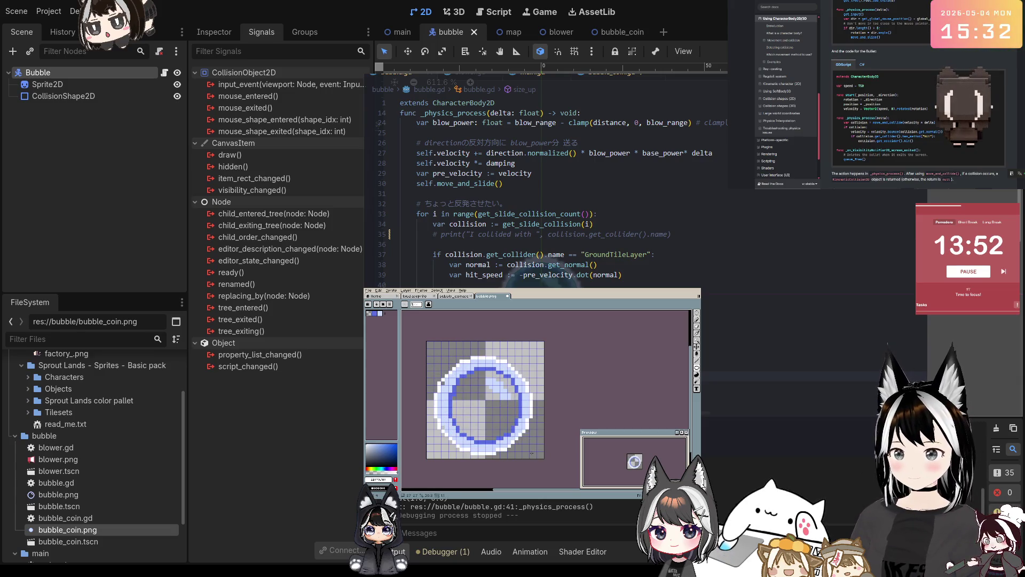
{"action": "key", "text": "ctrl+y"}
{"action": "key", "text": "ctrl+z"}
{"action": "key", "text": "ctrl+z"}
{"action": "key", "text": "ctrl+y"}
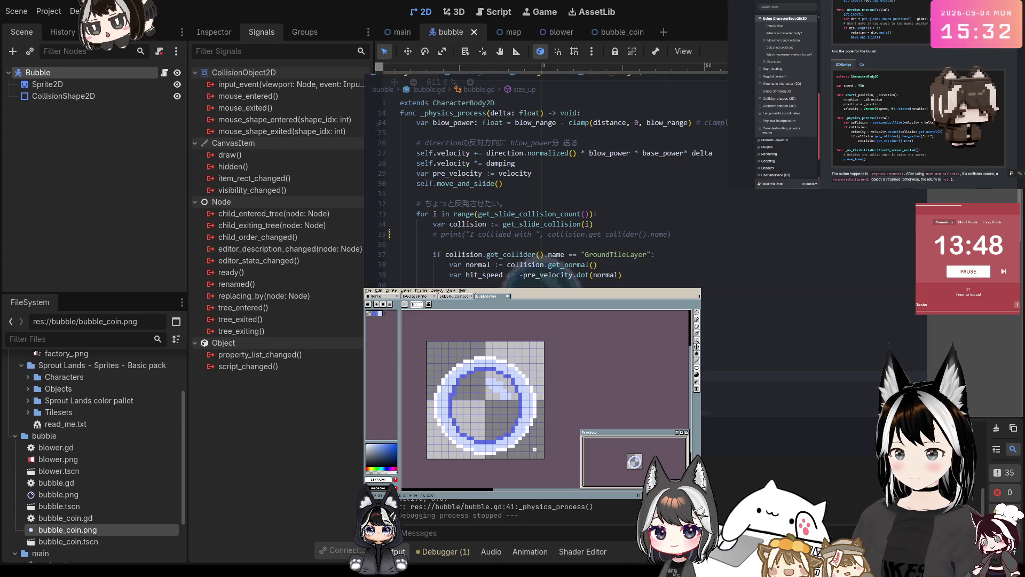
{"action": "scroll", "coordinate": [618, 439], "scroll_direction": "down", "scroll_amount": 2}
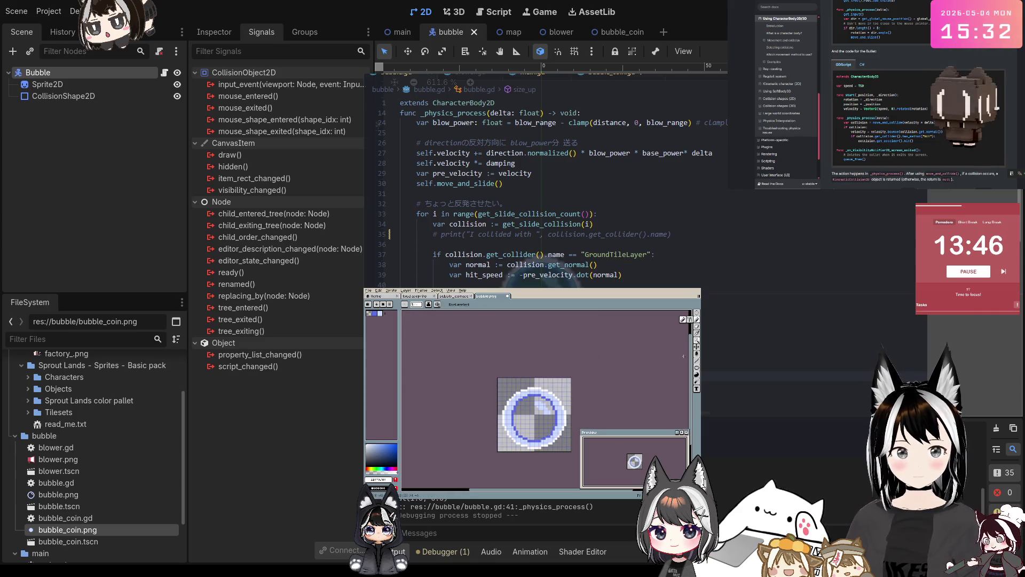
With a different brush tool, paint over the blue inner arc at the ring's upper right.
{"action": "left_click", "coordinate": [697, 322]}
{"action": "scroll", "coordinate": [511, 414], "scroll_direction": "up", "scroll_amount": 1}
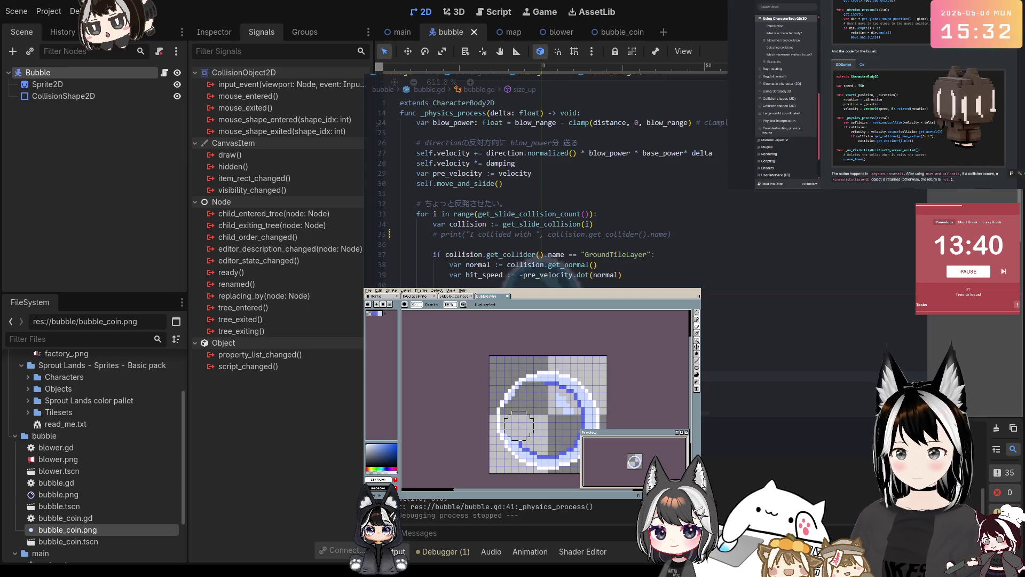
{"action": "scroll", "coordinate": [534, 443], "scroll_direction": "right", "scroll_amount": 2}
{"action": "scroll", "coordinate": [534, 443], "scroll_direction": "down", "scroll_amount": 1}
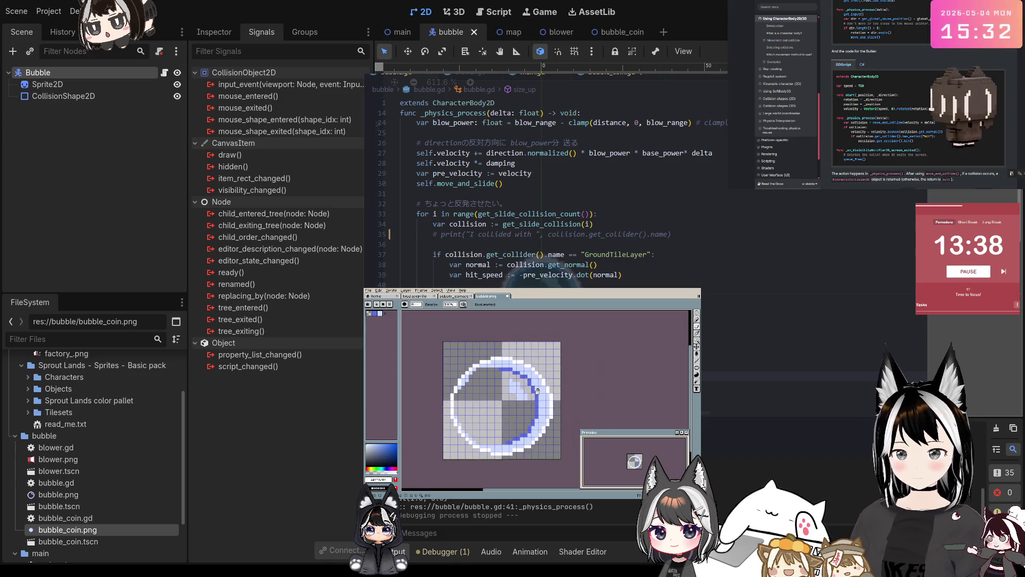
{"action": "mouse_move", "coordinate": [516, 430]}
{"action": "left_mouse_down"}
{"action": "mouse_move", "coordinate": [531, 393]}
{"action": "mouse_move", "coordinate": [494, 383]}
{"action": "left_mouse_up"}
{"action": "scroll", "coordinate": [494, 384], "scroll_direction": "up", "scroll_amount": 2}
{"action": "scroll", "coordinate": [494, 384], "scroll_direction": "down", "scroll_amount": 1}
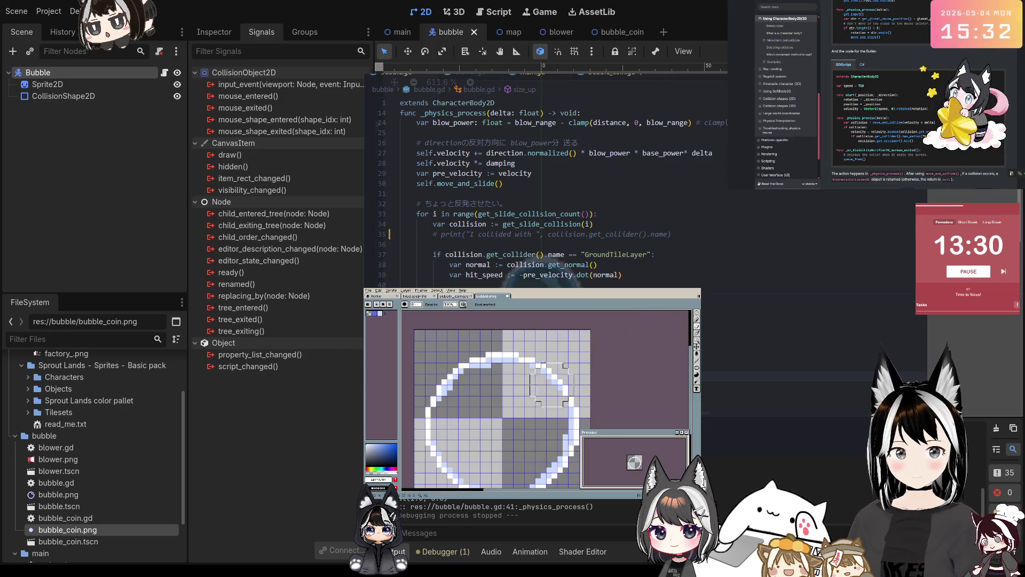
Set the brush size and paint grey over the light-blue pixels along the arc and diagonal.
{"action": "left_click", "coordinate": [416, 304]}
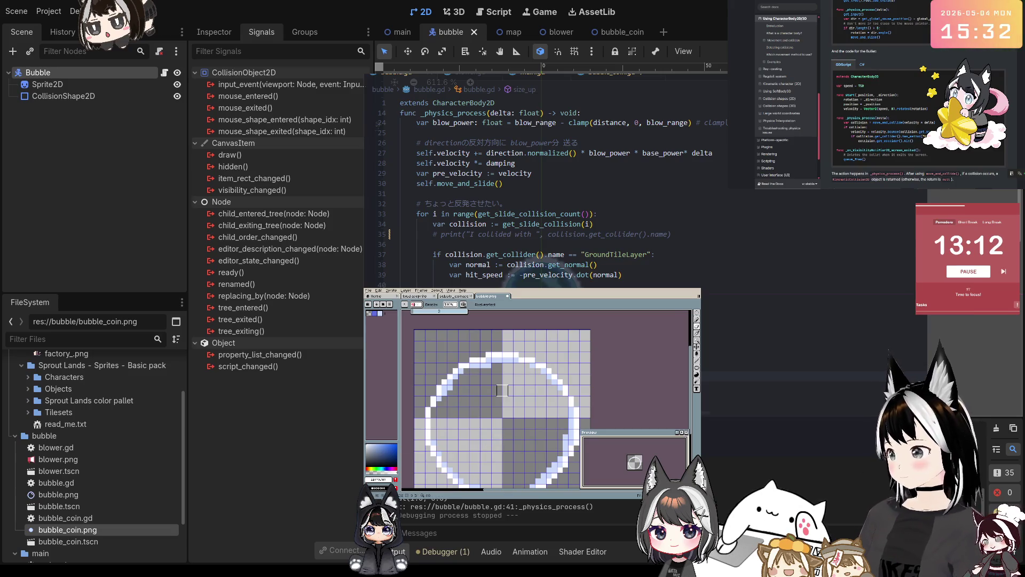
{"action": "scroll", "coordinate": [496, 391], "scroll_direction": "up", "scroll_amount": 2}
{"action": "scroll", "coordinate": [496, 374], "scroll_direction": "up", "scroll_amount": 1}
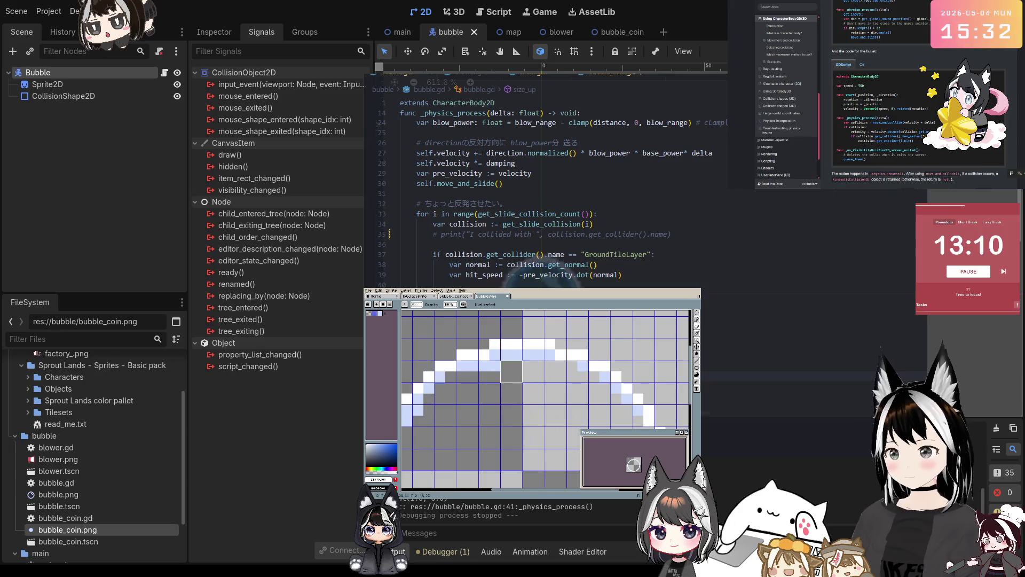
{"action": "mouse_move", "coordinate": [534, 361]}
{"action": "left_mouse_down"}
{"action": "mouse_move", "coordinate": [468, 377]}
{"action": "mouse_move", "coordinate": [457, 393]}
{"action": "mouse_move", "coordinate": [502, 378]}
{"action": "mouse_move", "coordinate": [480, 395]}
{"action": "mouse_move", "coordinate": [480, 412]}
{"action": "left_mouse_up"}
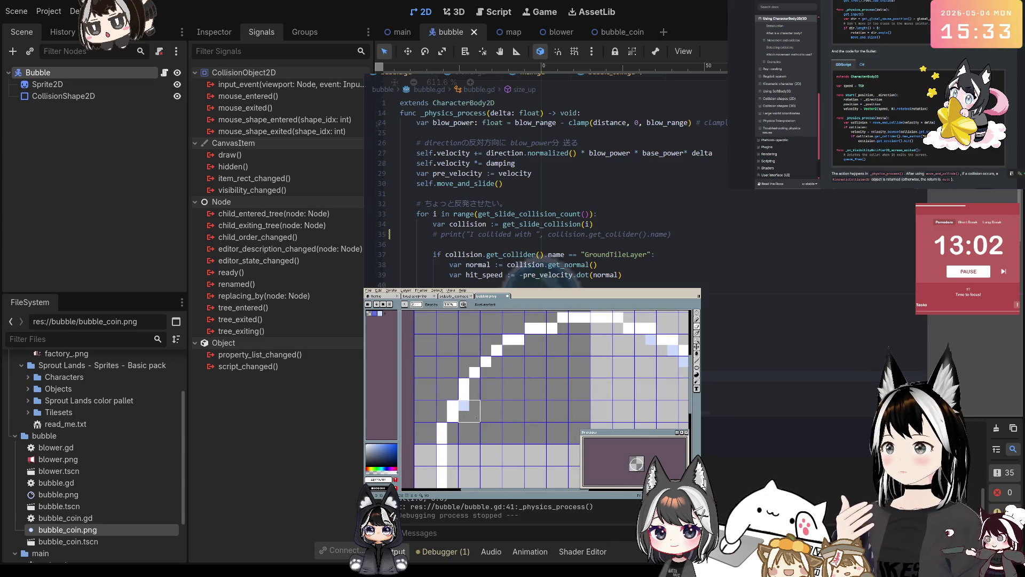
{"action": "scroll", "coordinate": [469, 411], "scroll_direction": "down", "scroll_amount": 4}
{"action": "left_click_drag", "start_coordinate": [593, 395], "coordinate": [492, 396]}
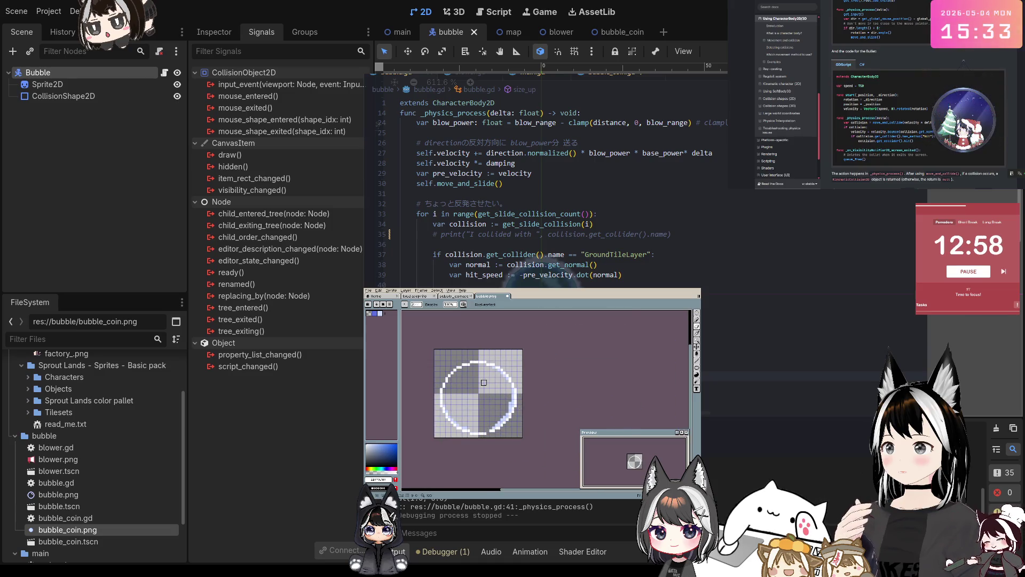
{"action": "scroll", "coordinate": [484, 383], "scroll_direction": "up", "scroll_amount": 3}
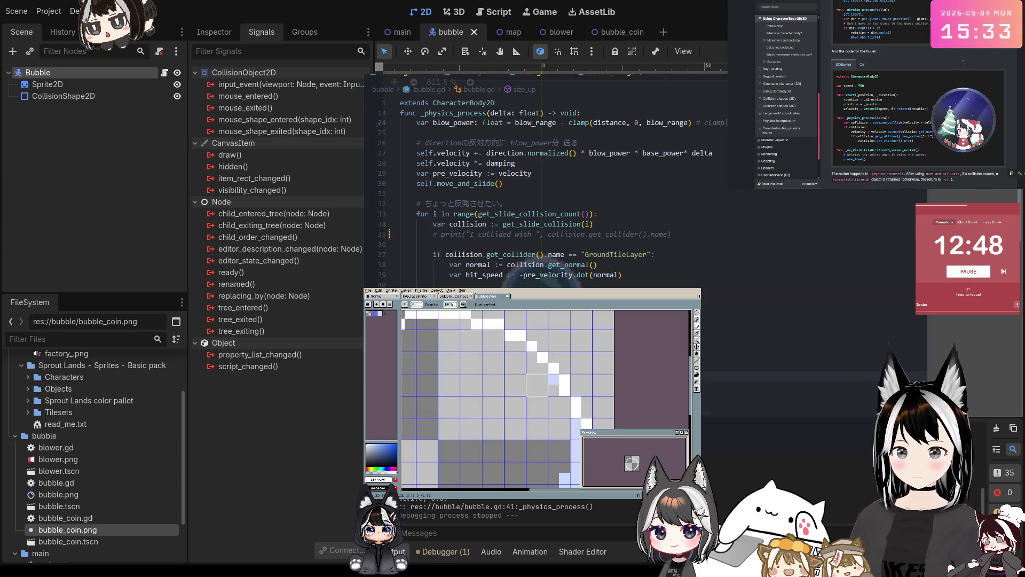
{"action": "scroll", "coordinate": [537, 384], "scroll_direction": "up", "scroll_amount": 1}
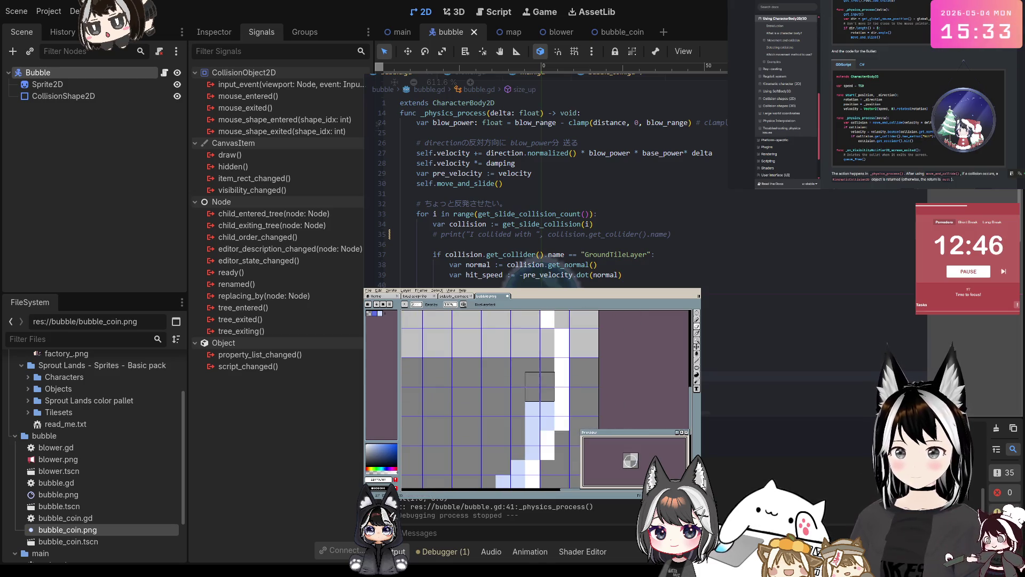
{"action": "scroll", "coordinate": [540, 408], "scroll_direction": "down", "scroll_amount": 1}
{"action": "scroll", "coordinate": [544, 374], "scroll_direction": "up", "scroll_amount": 1}
{"action": "mouse_move", "coordinate": [544, 369]}
{"action": "left_mouse_down"}
{"action": "mouse_move", "coordinate": [566, 384]}
{"action": "mouse_move", "coordinate": [529, 412]}
{"action": "left_mouse_up"}
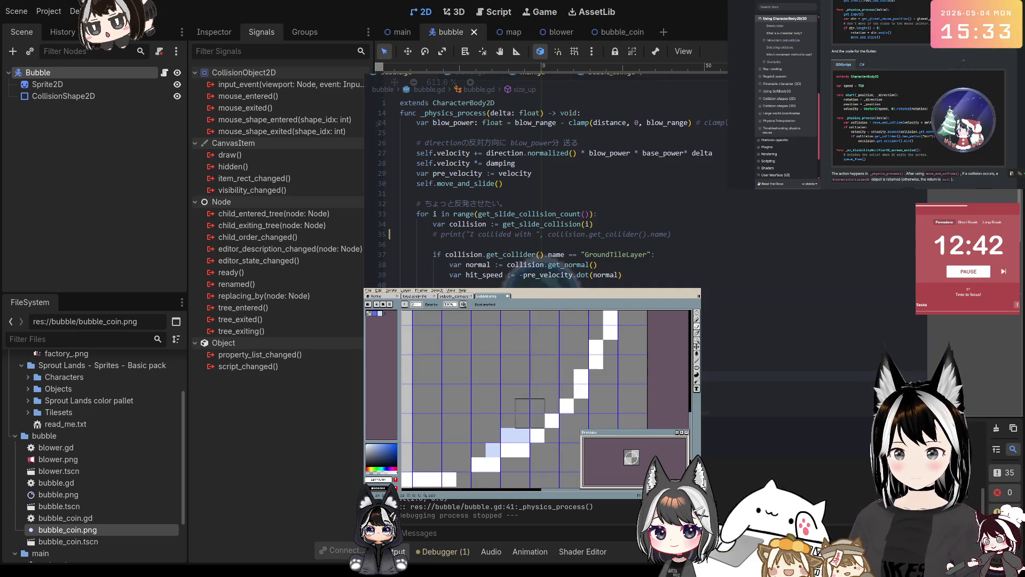
{"action": "scroll", "coordinate": [556, 366], "scroll_direction": "down", "scroll_amount": 2}
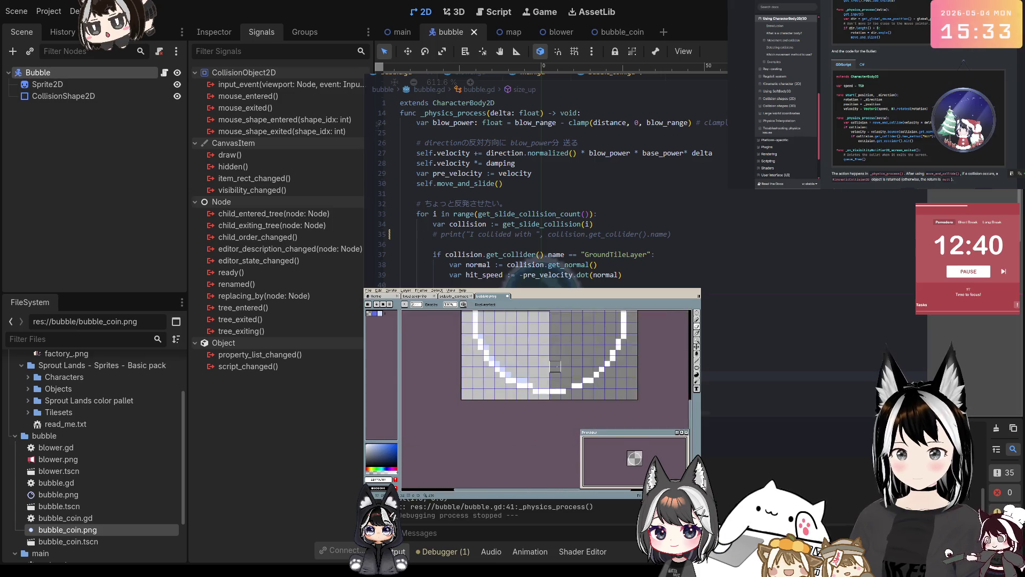
{"action": "scroll", "coordinate": [556, 366], "scroll_direction": "up", "scroll_amount": 1}
{"action": "scroll", "coordinate": [555, 374], "scroll_direction": "down", "scroll_amount": 1}
{"action": "scroll", "coordinate": [486, 358], "scroll_direction": "up", "scroll_amount": 1}
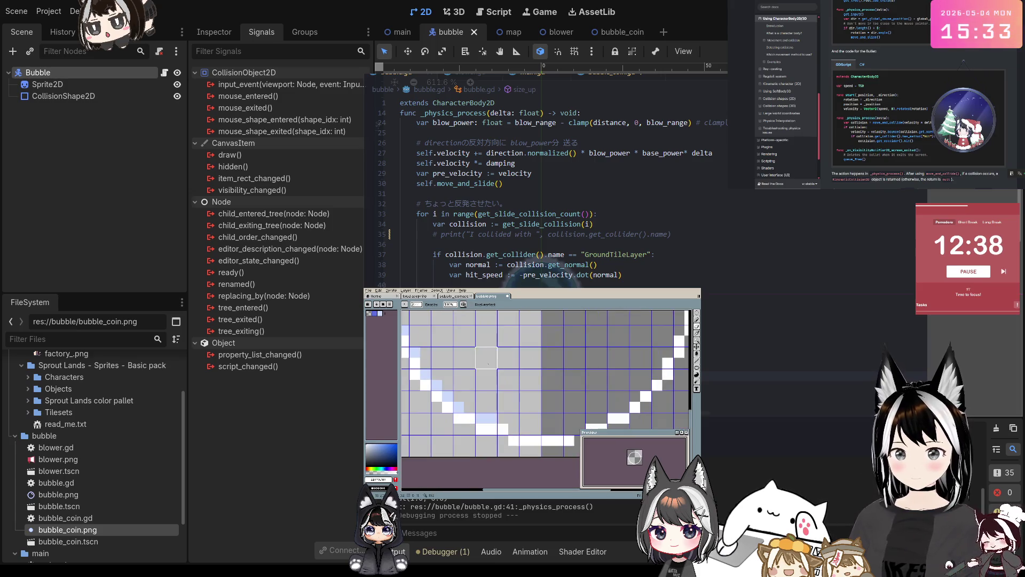
{"action": "scroll", "coordinate": [486, 369], "scroll_direction": "up", "scroll_amount": 1}
Remove the remaining stray light-blue pixels beside the white diagonal.
{"action": "left_click", "coordinate": [458, 353]}
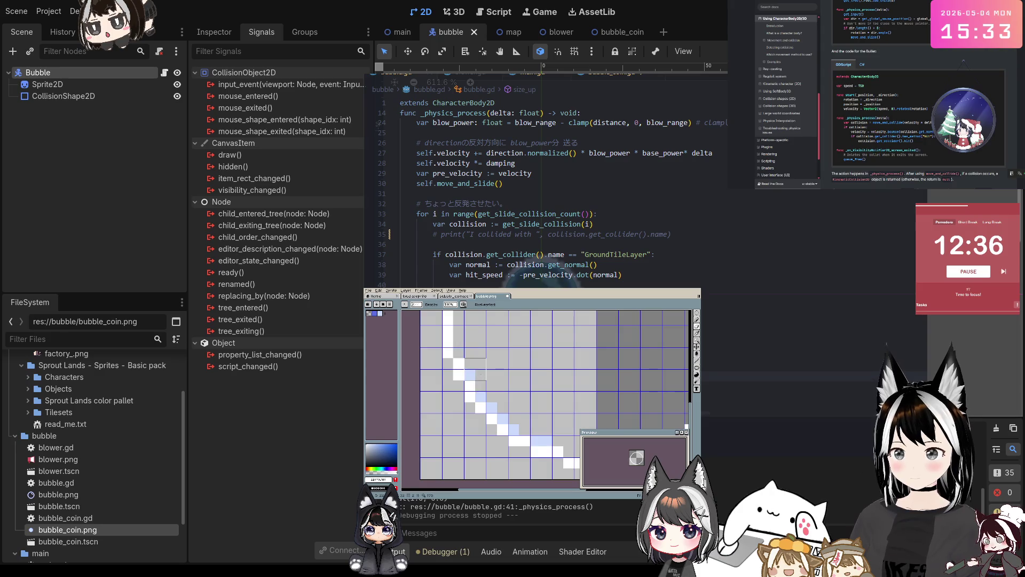
{"action": "left_click", "coordinate": [480, 395]}
{"action": "left_click", "coordinate": [498, 402]}
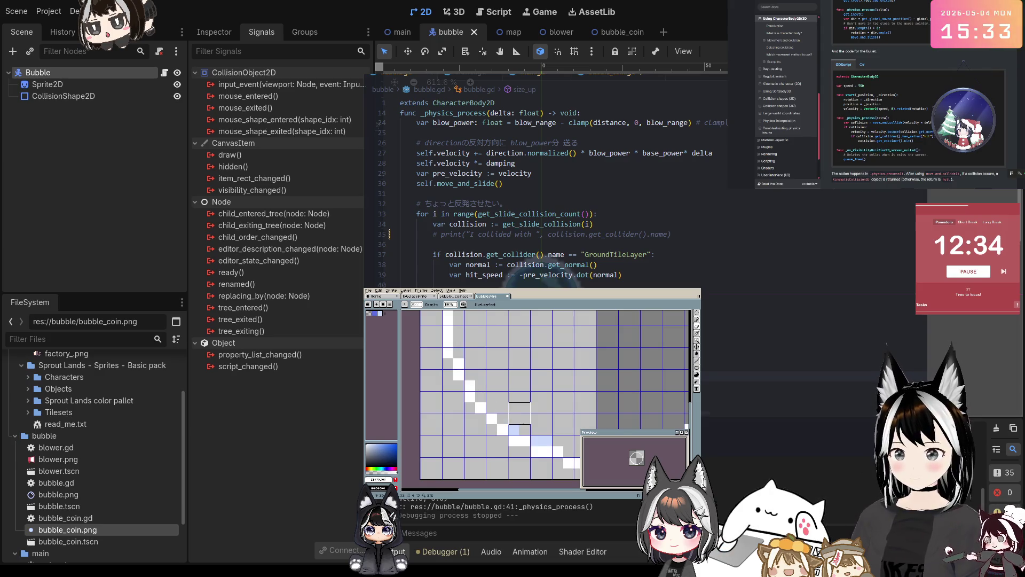
{"action": "scroll", "coordinate": [519, 412], "scroll_direction": "down", "scroll_amount": 1}
{"action": "scroll", "coordinate": [480, 402], "scroll_direction": "up", "scroll_amount": 1}
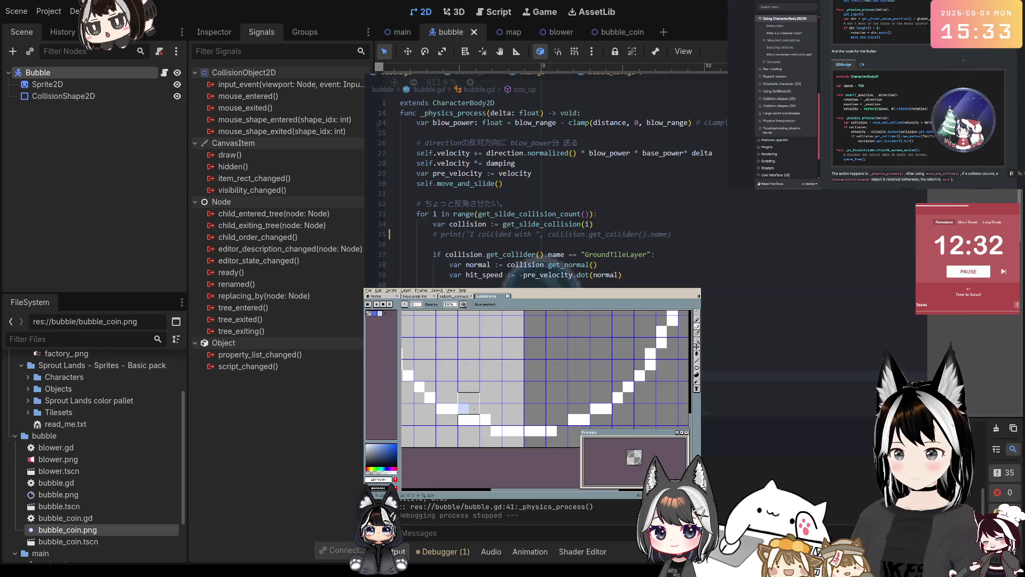
{"action": "scroll", "coordinate": [469, 403], "scroll_direction": "down", "scroll_amount": 1}
{"action": "scroll", "coordinate": [405, 446], "scroll_direction": "up", "scroll_amount": 1}
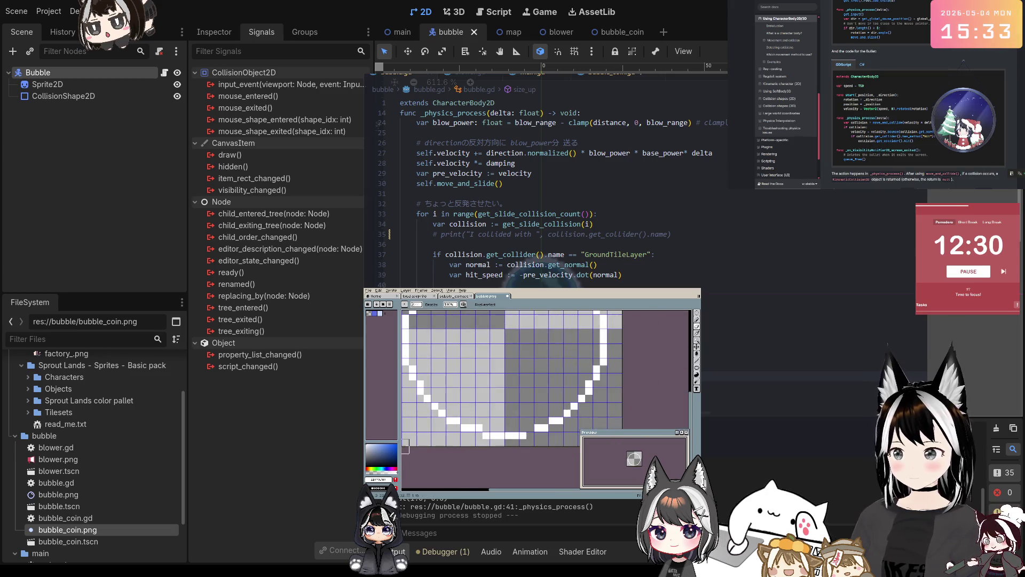
Switch to a one-pixel pencil and add a white pixel to close the outline gap.
{"action": "left_click", "coordinate": [696, 319]}
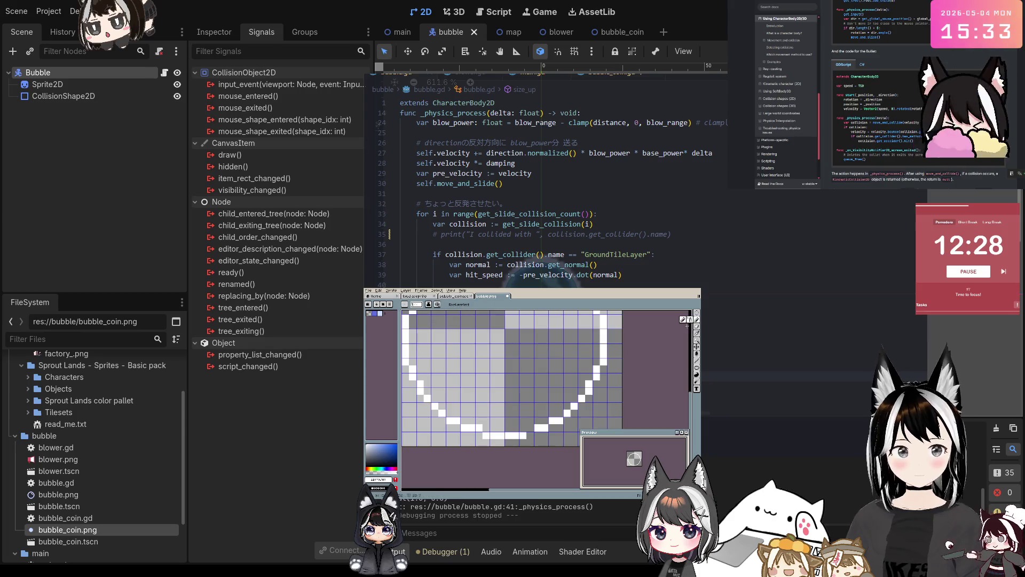
{"action": "left_click", "coordinate": [530, 427]}
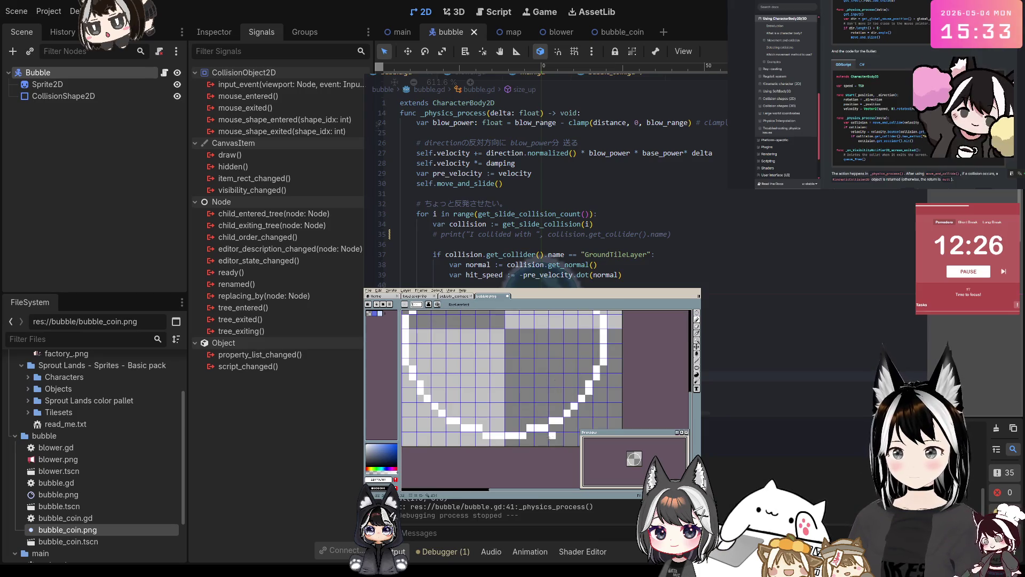
{"action": "left_click_drag", "start_coordinate": [541, 377], "coordinate": [537, 419]}
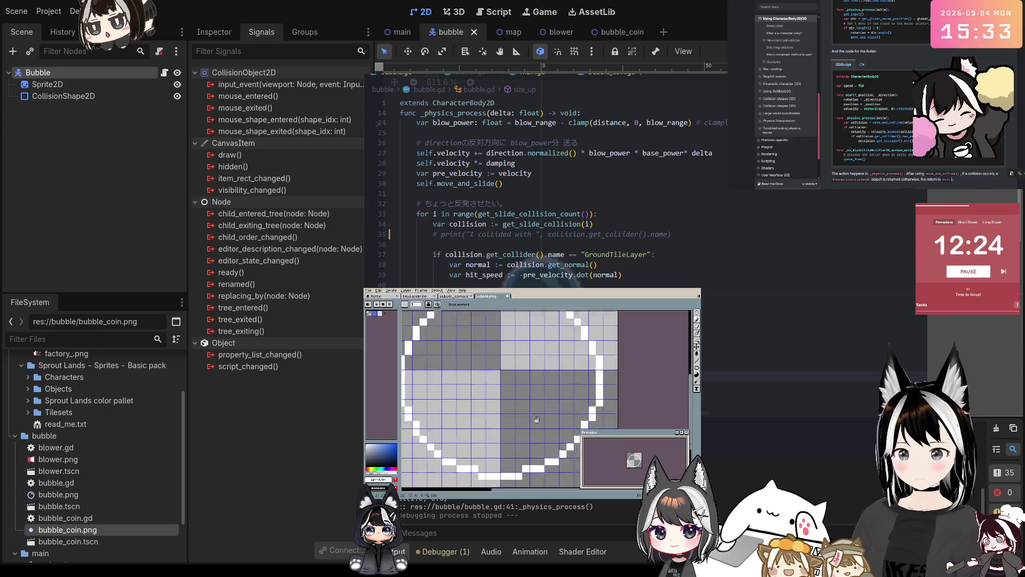
{"action": "scroll", "coordinate": [537, 419], "scroll_direction": "down", "scroll_amount": 5}
{"action": "scroll", "coordinate": [512, 412], "scroll_direction": "up", "scroll_amount": 2}
{"action": "scroll", "coordinate": [513, 412], "scroll_direction": "down", "scroll_amount": 1}
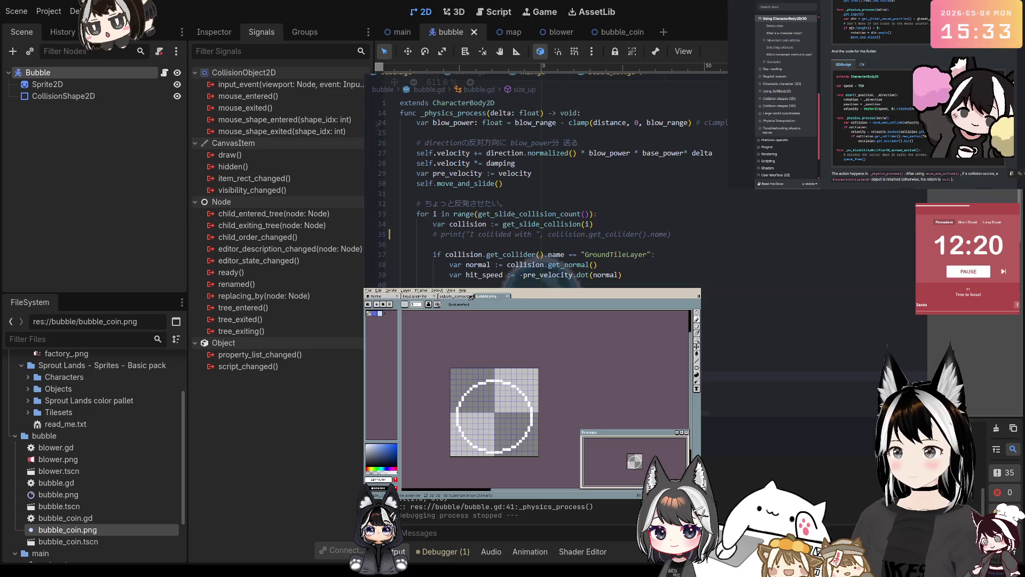
Export the sprite as bubble_coin.png through the Export File dialog, then return to Godot.
{"action": "left_click", "coordinate": [368, 291]}
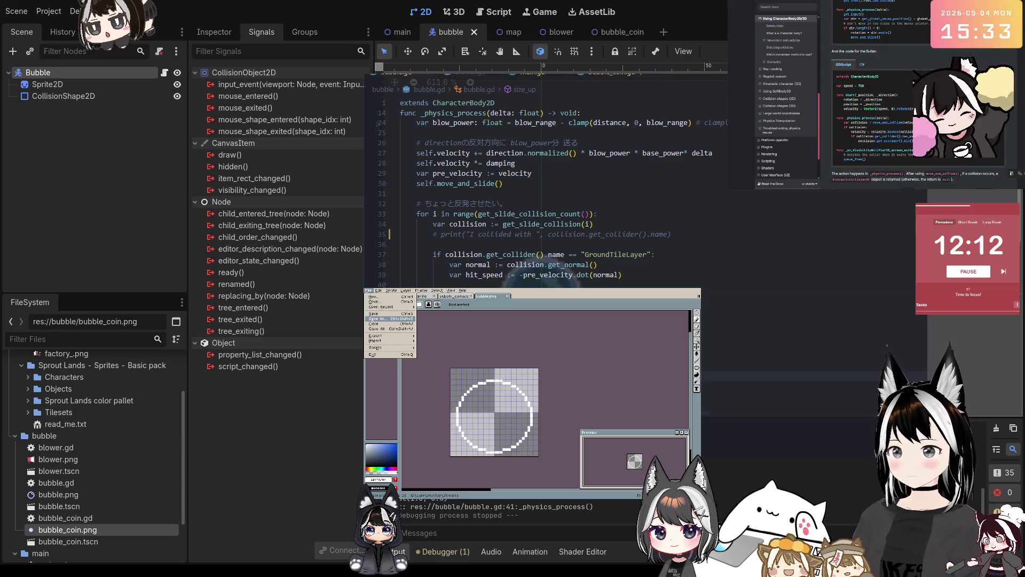
{"action": "mouse_move", "coordinate": [400, 335]}
{"action": "left_click", "coordinate": [441, 337]}
{"action": "left_click", "coordinate": [550, 367]}
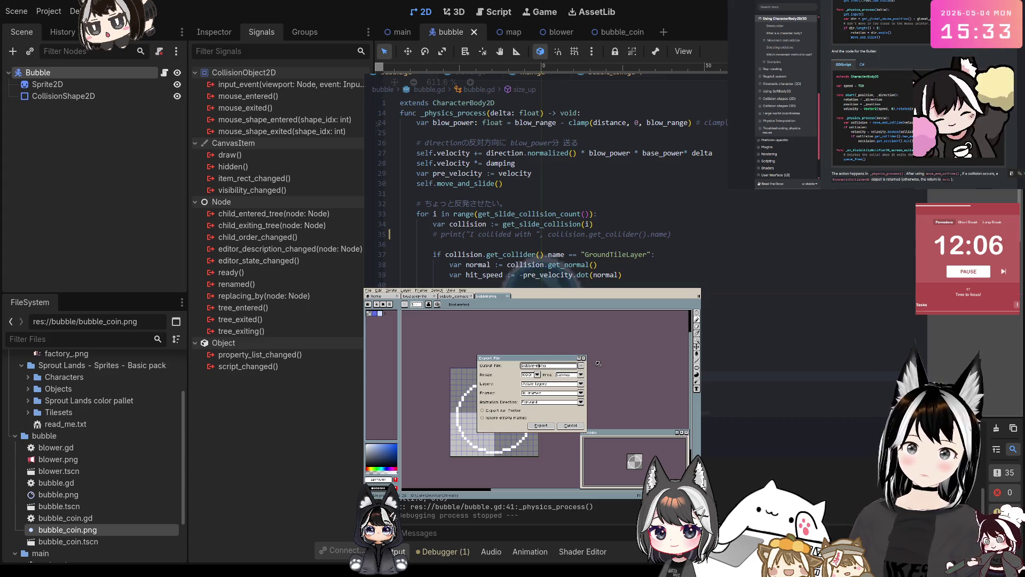
{"action": "type", "text": "_coin"}
{"action": "left_click", "coordinate": [535, 428]}
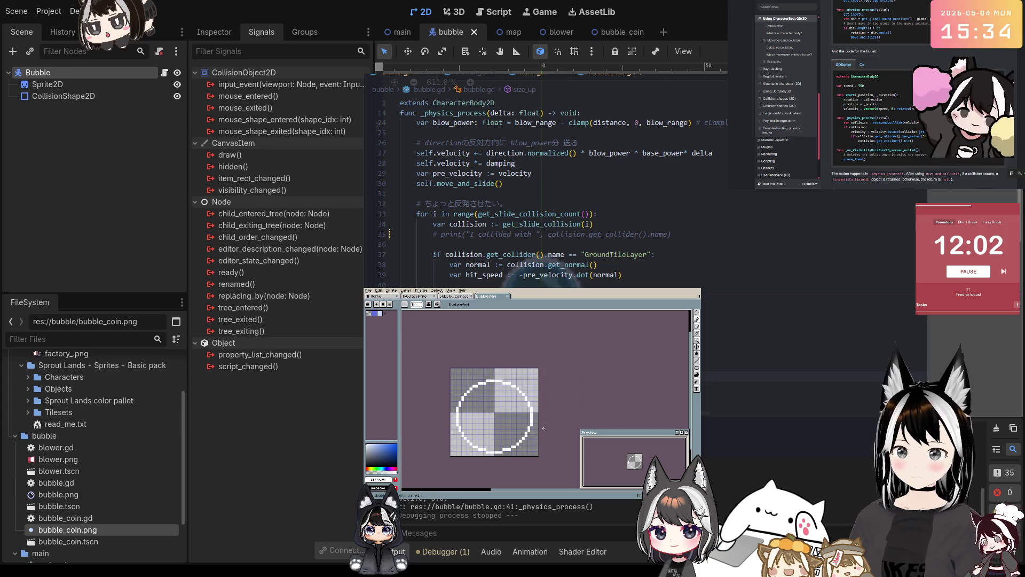
{"action": "left_click", "coordinate": [537, 281]}
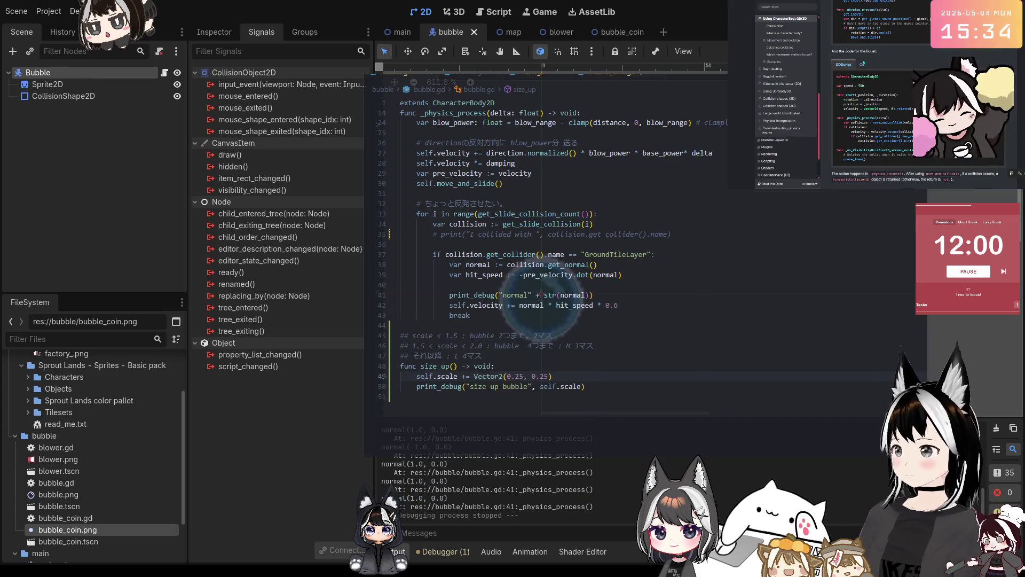
Browse the Bubble scene's nodes and show Sprite2D's properties in the Inspector, cancelling the rename.
{"action": "left_click", "coordinate": [68, 95]}
{"action": "left_click", "coordinate": [70, 84]}
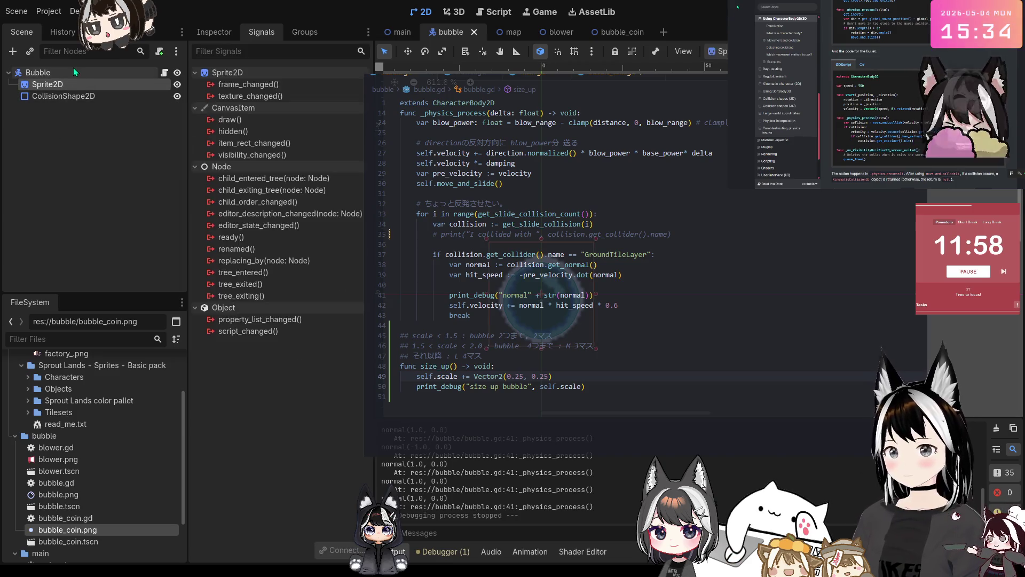
{"action": "left_click", "coordinate": [72, 68]}
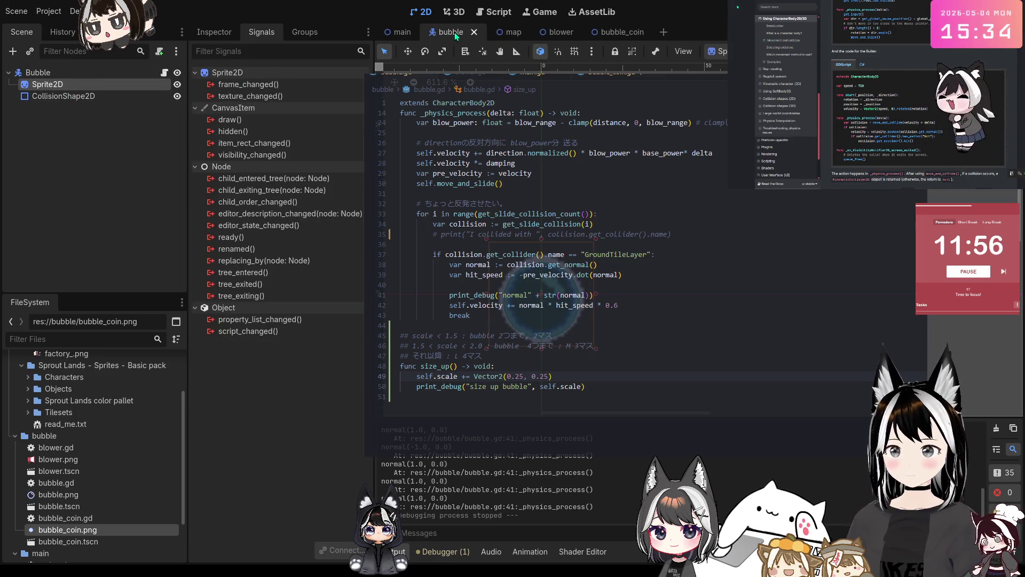
{"action": "left_click", "coordinate": [72, 80]}
{"action": "left_click", "coordinate": [73, 84]}
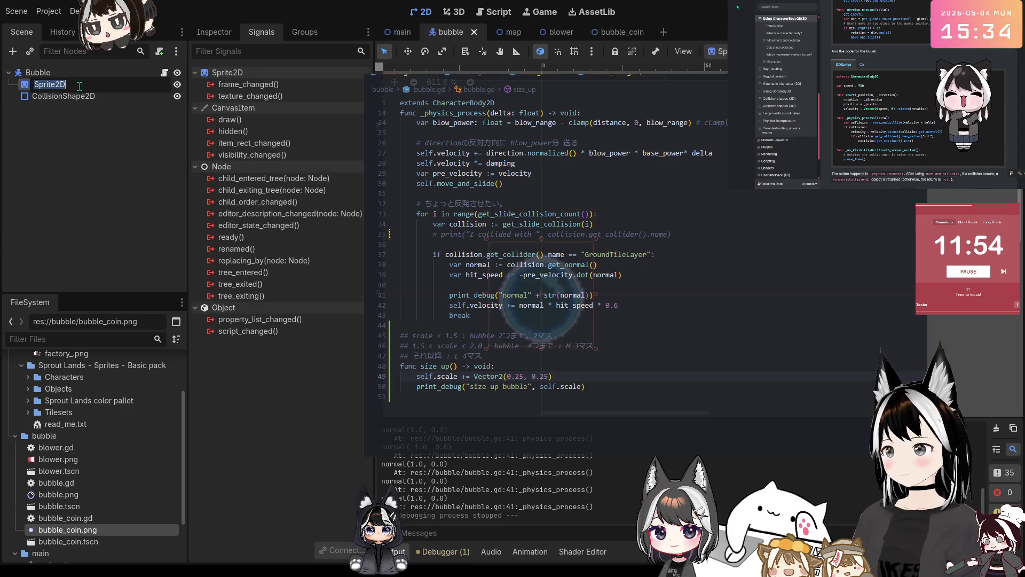
{"action": "left_click", "coordinate": [211, 33]}
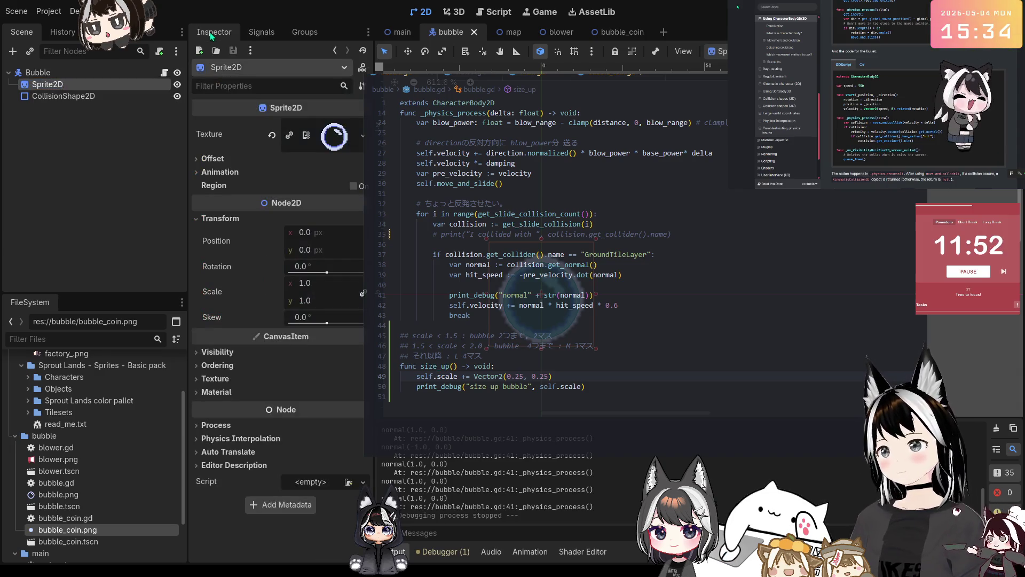
{"action": "type", "text": "Bubble_Sp"}
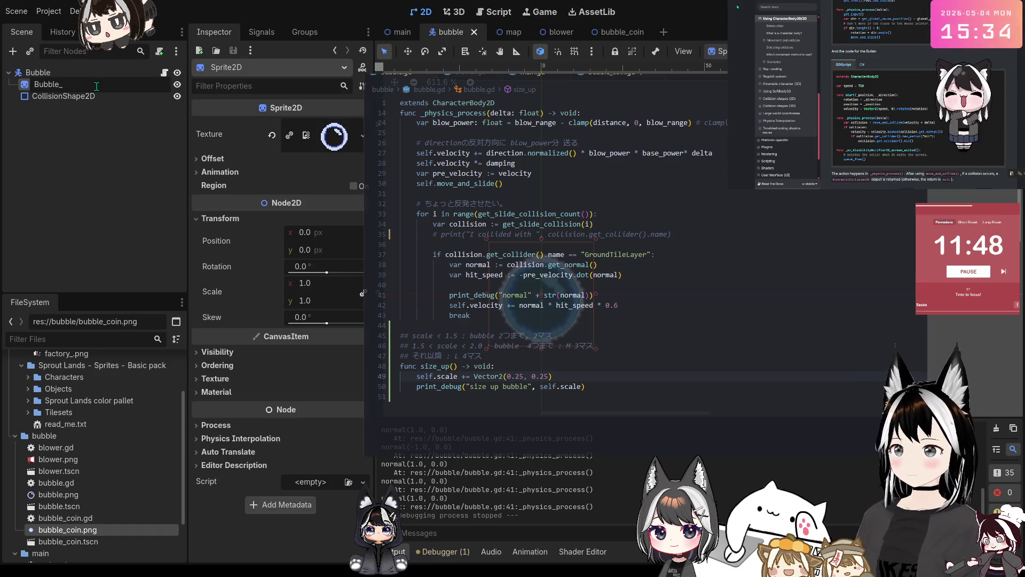
{"action": "type", "text": "rint"}
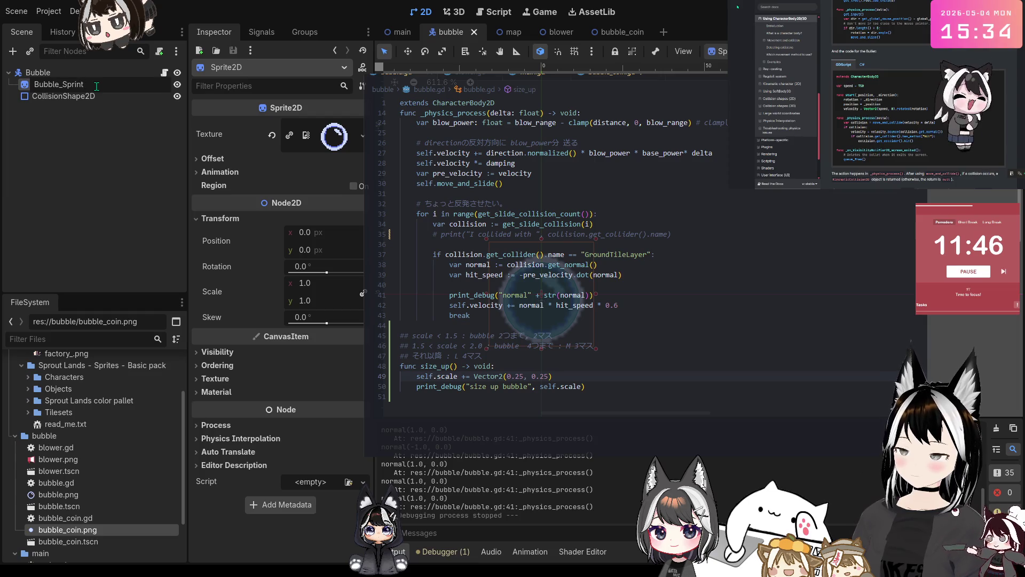
{"action": "key", "text": "Escape"}
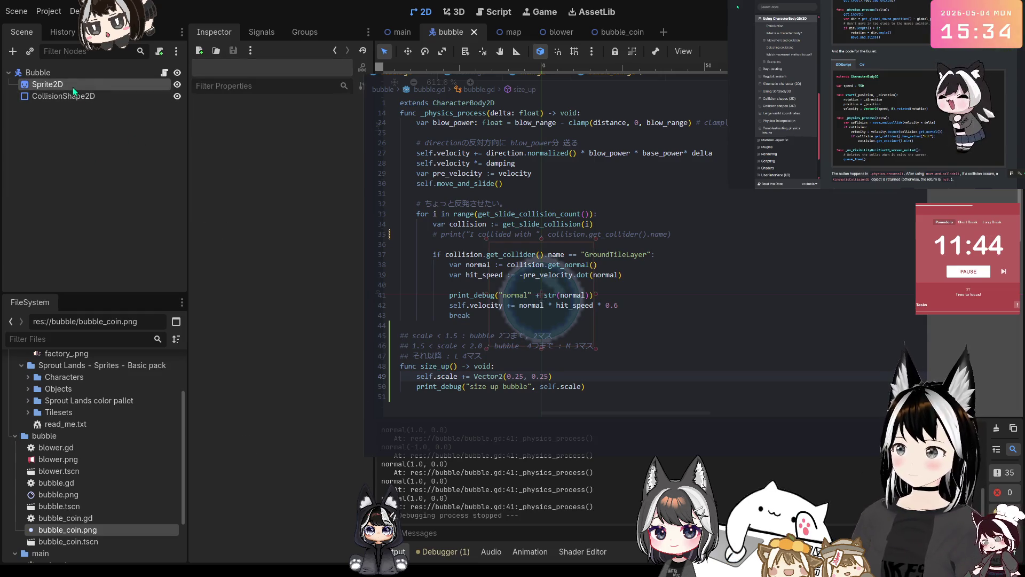
Add a new Sprite2D node and move it directly under the Bubble root.
{"action": "key", "text": "ctrl+a"}
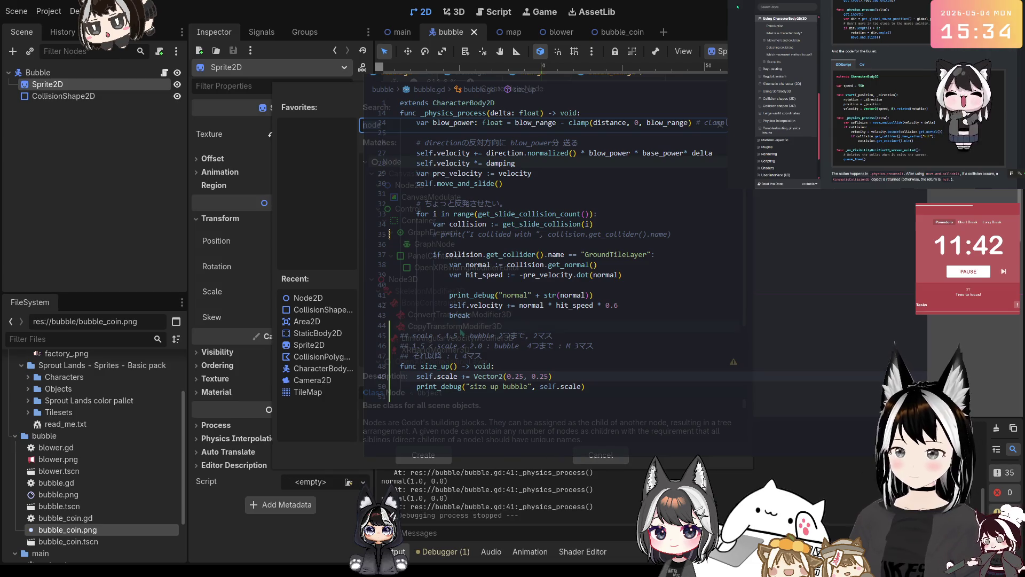
{"action": "double_click", "coordinate": [309, 345]}
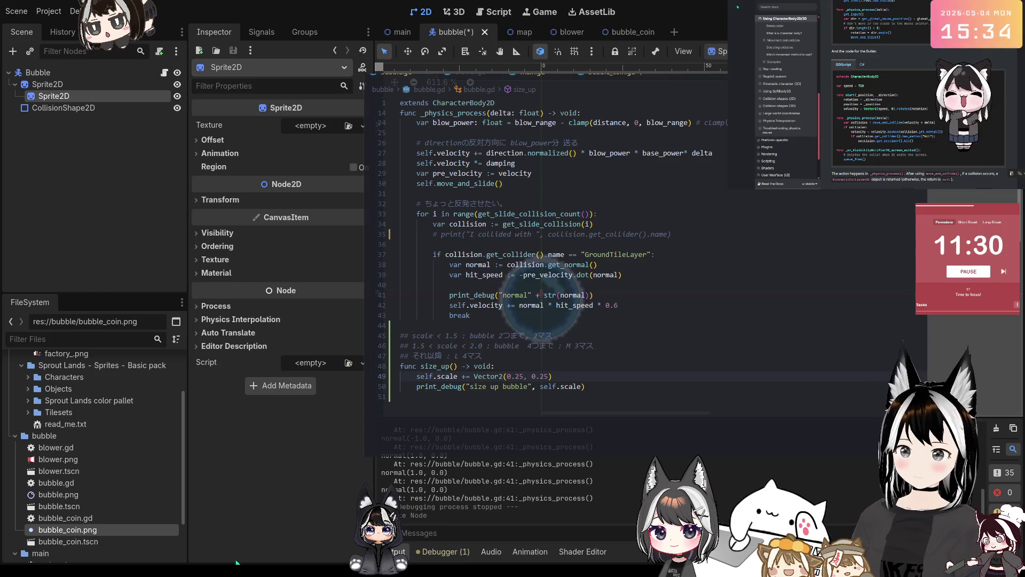
{"action": "left_click", "coordinate": [91, 95]}
{"action": "left_click_drag", "start_coordinate": [67, 97], "coordinate": [47, 72]}
Rename the new sprite node to 'Ling'.
{"action": "double_click", "coordinate": [59, 107]}
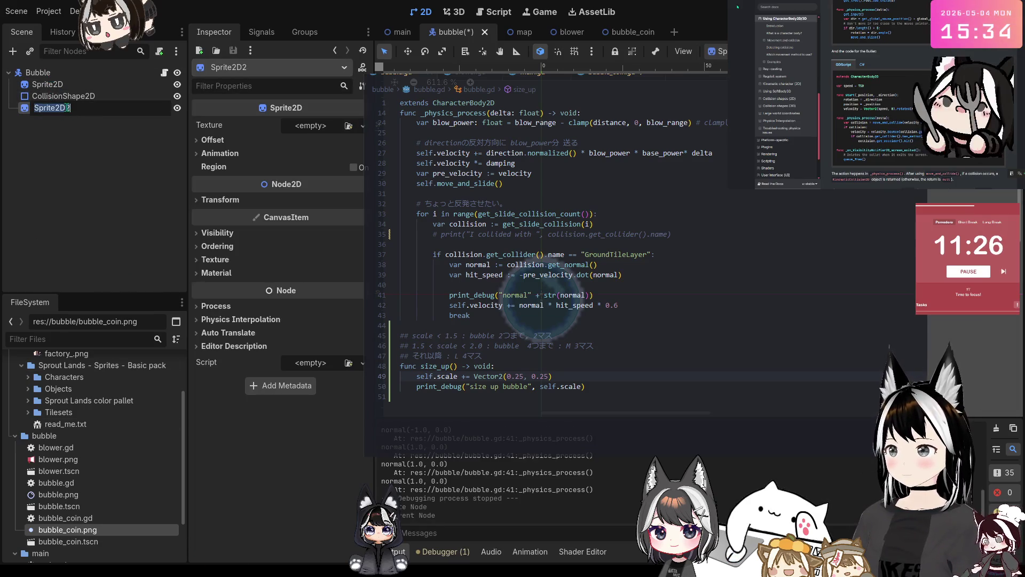
{"action": "type", "text": "ling"}
{"action": "key", "text": "Return"}
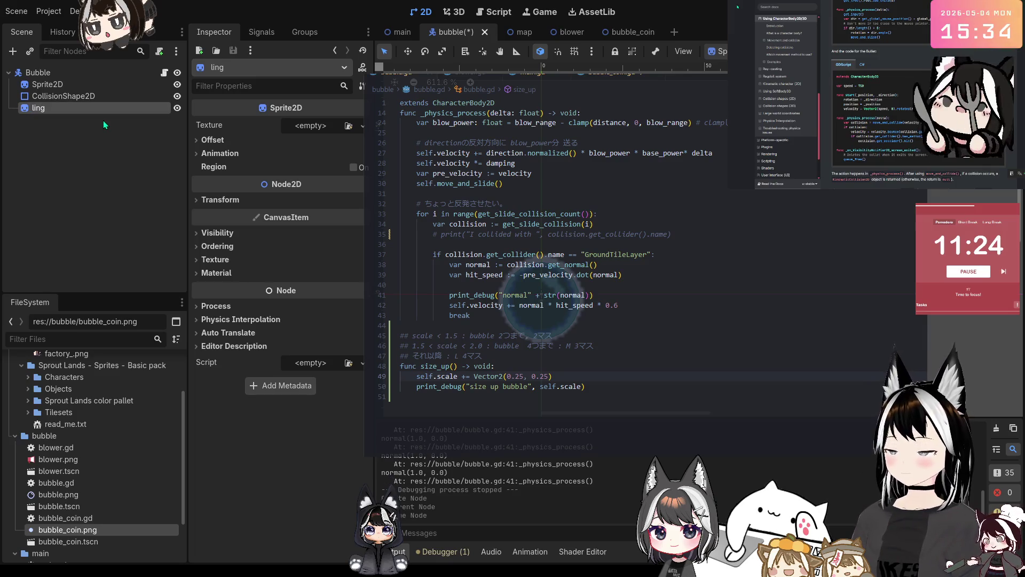
{"action": "key", "text": "F2"}
{"action": "type", "text": "Ling"}
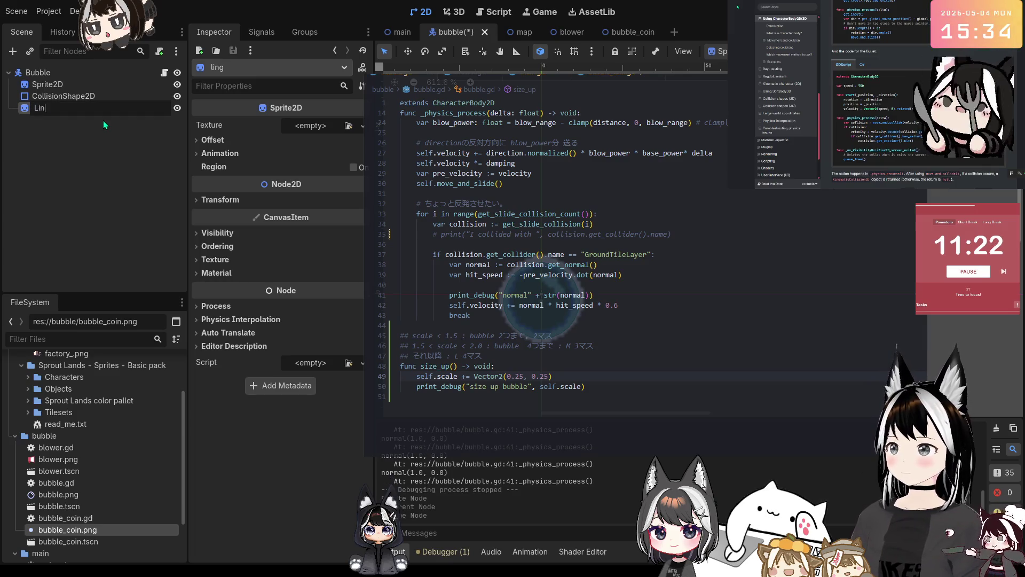
{"action": "key", "text": "Return"}
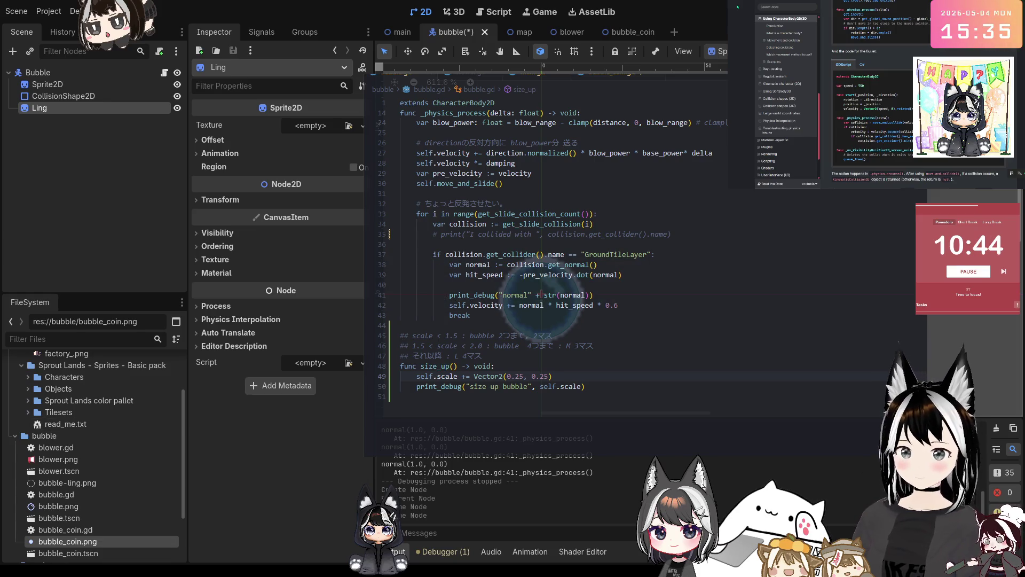
Assign bubble-ling.png as the Ling sprite's texture, then select the Bubble root.
{"action": "left_click", "coordinate": [101, 484]}
{"action": "left_click_drag", "start_coordinate": [102, 484], "coordinate": [326, 128]}
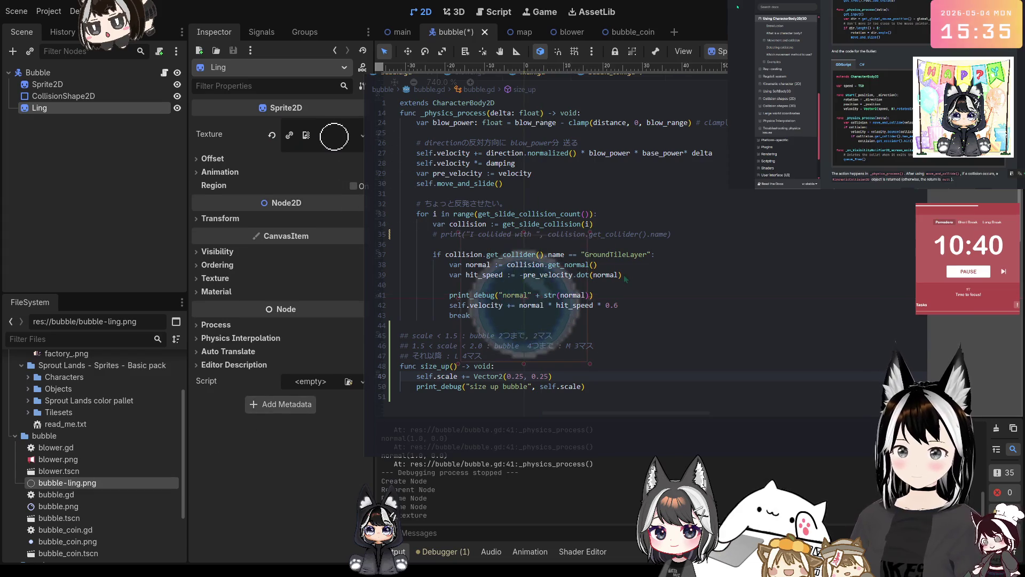
{"action": "scroll", "coordinate": [626, 279], "scroll_direction": "down", "scroll_amount": 2}
{"action": "left_click", "coordinate": [73, 121]}
{"action": "left_click", "coordinate": [74, 108]}
{"action": "left_click", "coordinate": [121, 72]}
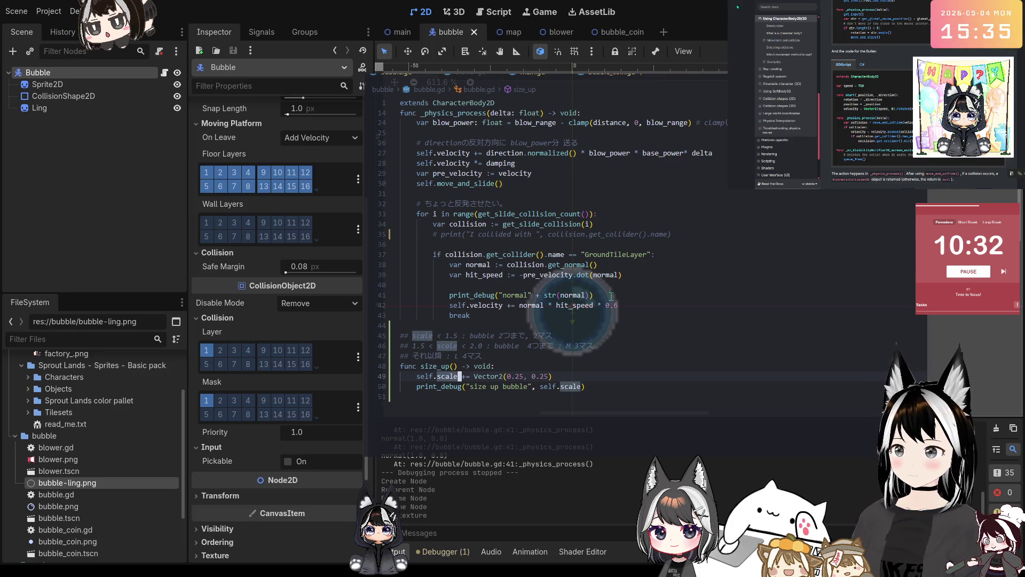
{"action": "double_click", "coordinate": [585, 345]}
{"action": "scroll", "coordinate": [694, 387], "scroll_direction": "up", "scroll_amount": 8}
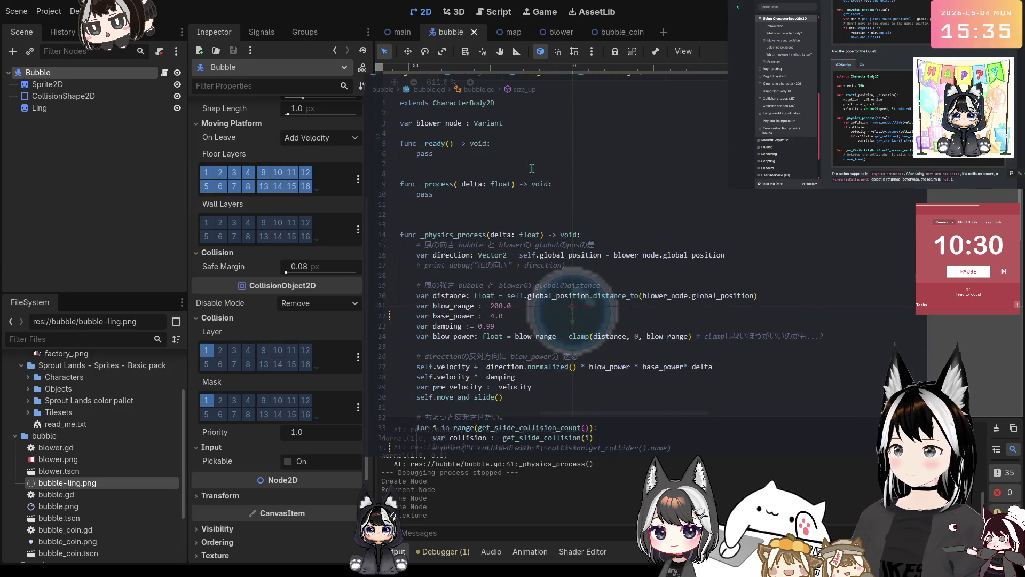
{"action": "double_click", "coordinate": [520, 123]}
{"action": "key", "text": "Return"}
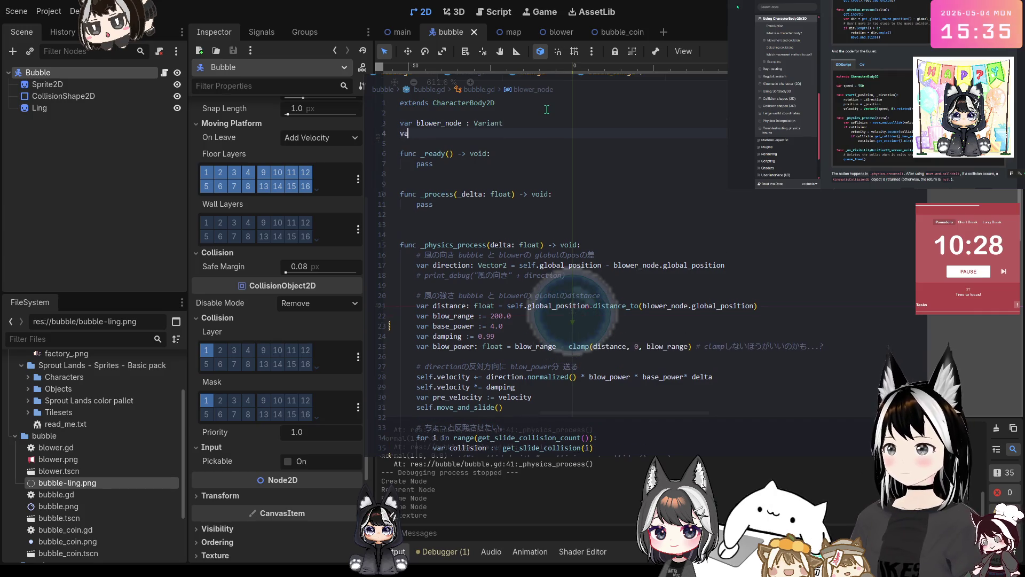
{"action": "type", "text": "var bub"}
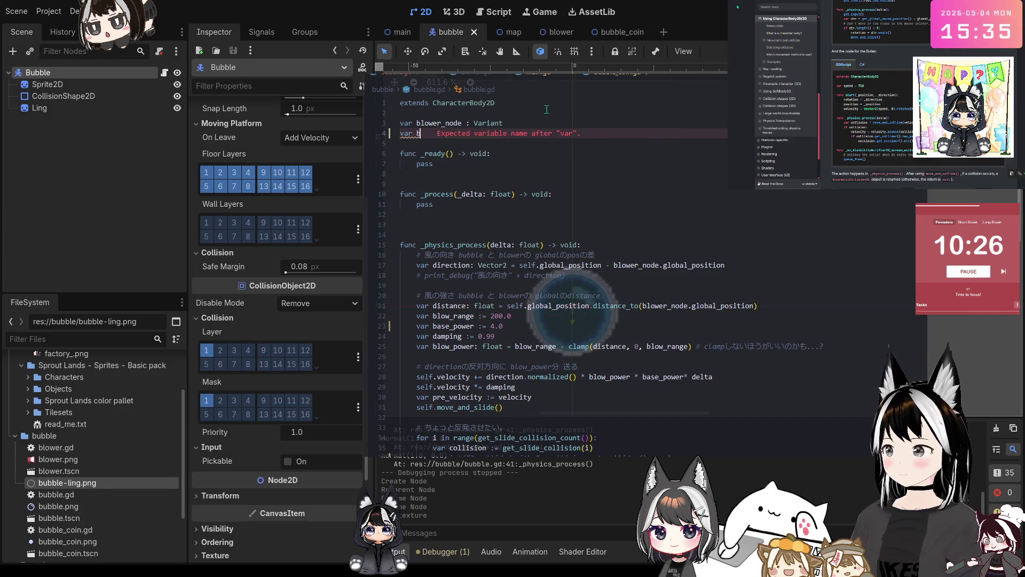
{"action": "type", "text": "ble_"}
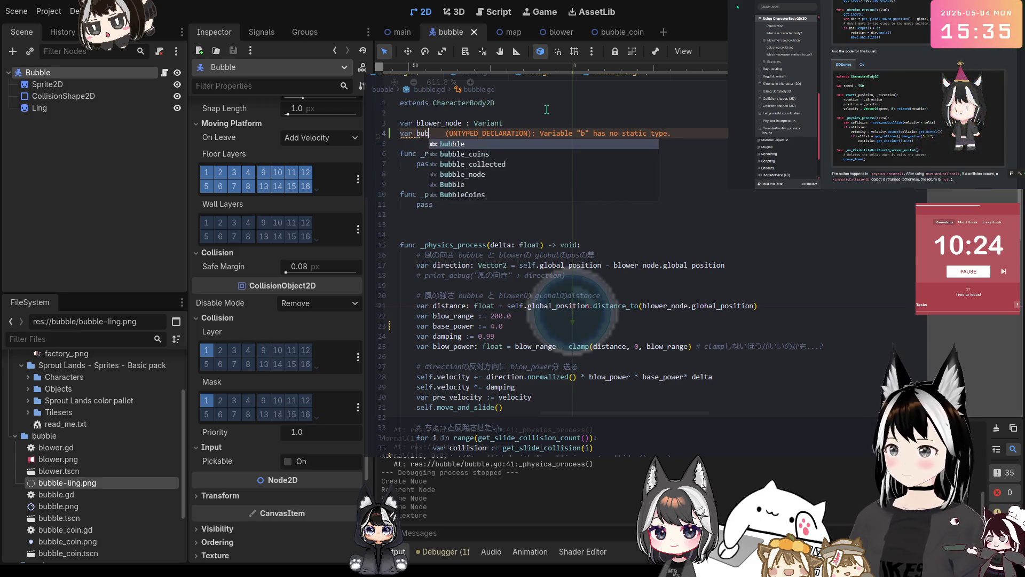
{"action": "type", "text": "Li"}
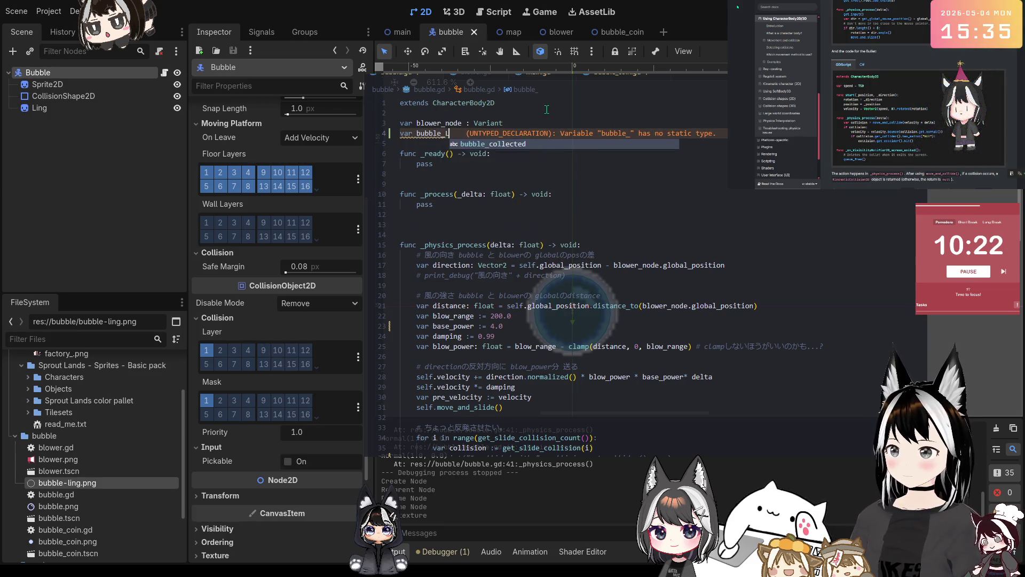
{"action": "key", "text": "BackSpace"}
{"action": "key", "text": "BackSpace"}
{"action": "key", "text": "BackSpace"}
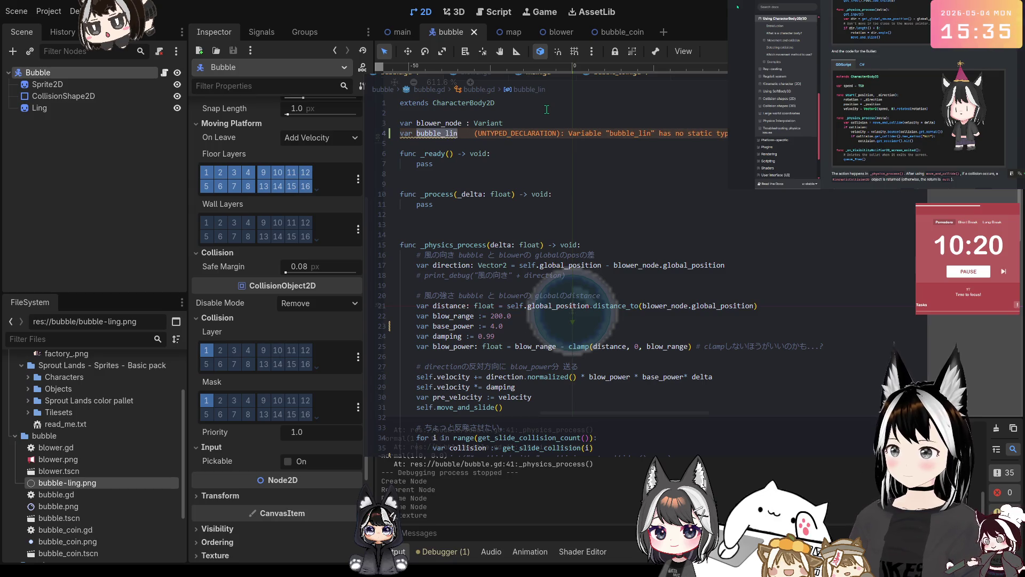
{"action": "key", "text": "BackSpace"}
{"action": "key", "text": "BackSpace"}
{"action": "type", "text": "ling : "}
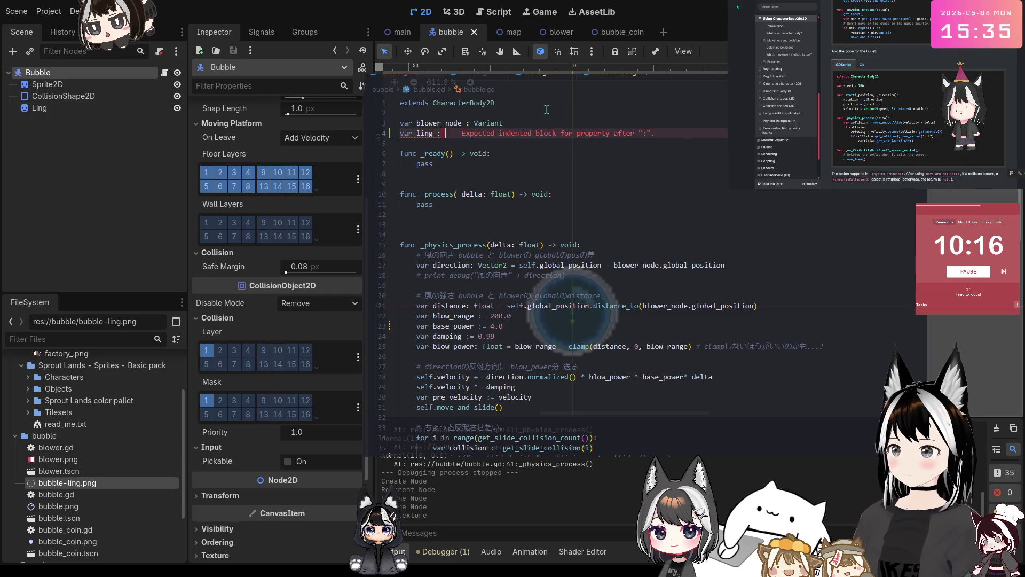
{"action": "type", "text": "$Ling"}
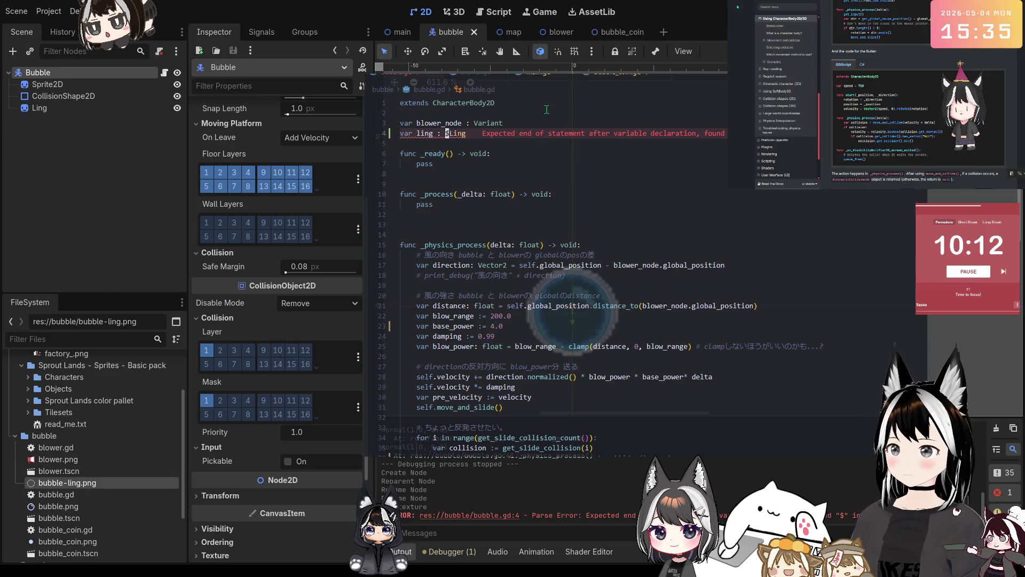
{"action": "key", "text": "BackSpace"}
{"action": "type", "text": "="}
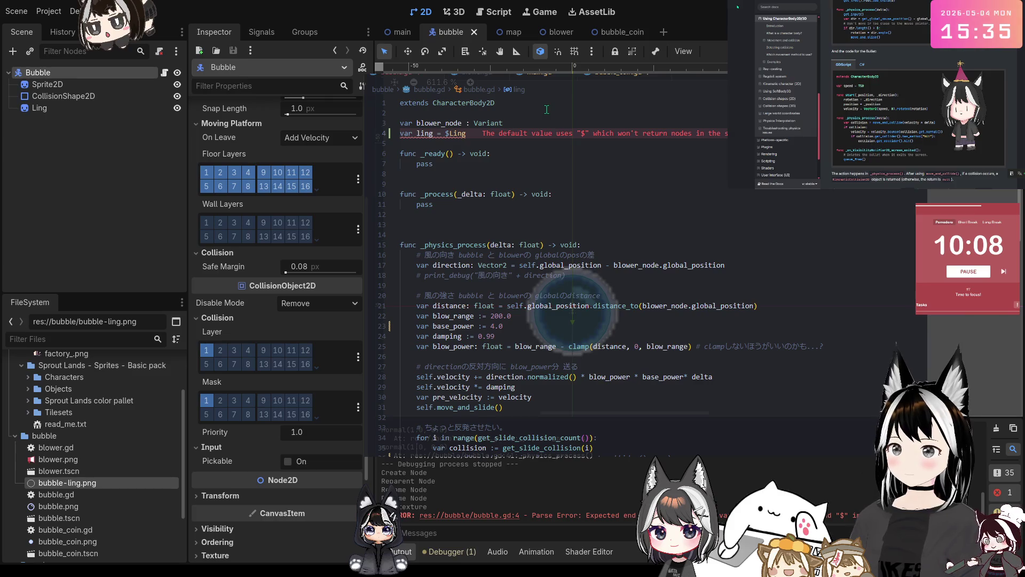
{"action": "key", "text": "Home"}
{"action": "type", "text": "@"}
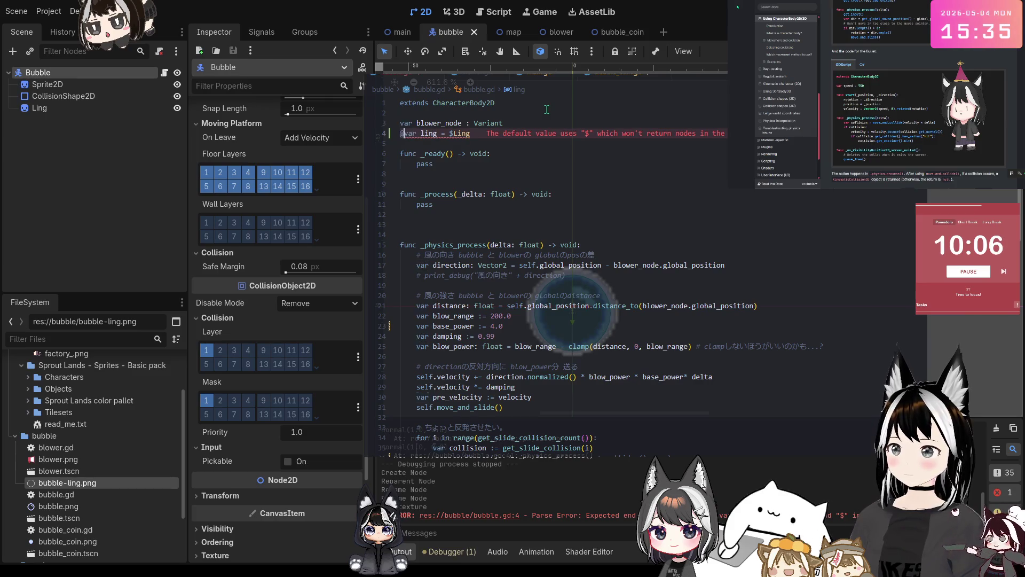
{"action": "type", "text": "onready"}
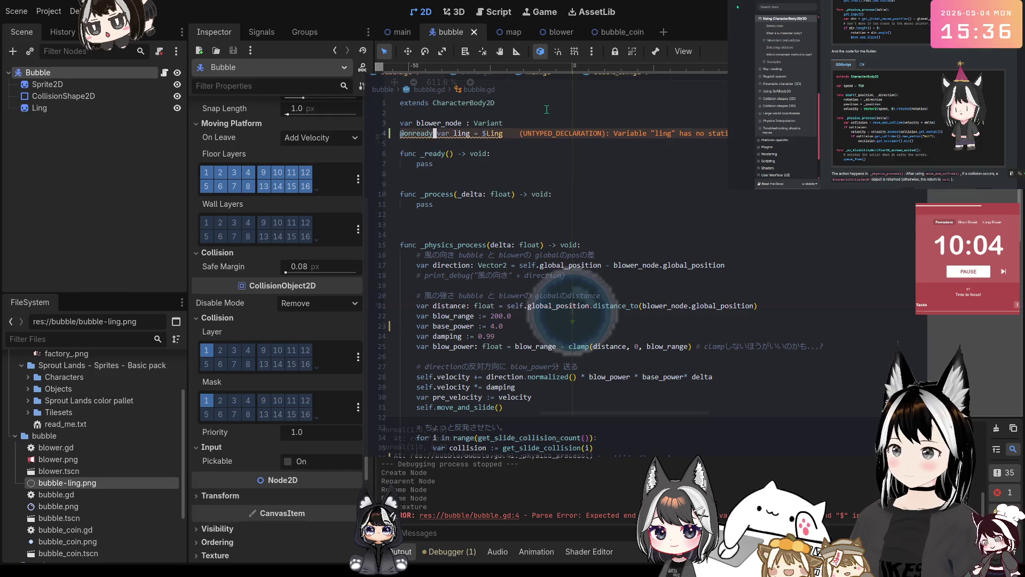
{"action": "key", "text": "ctrl+x"}
{"action": "key", "text": "Up"}
{"action": "key", "text": "Up"}
{"action": "key", "text": "ctrl+v"}
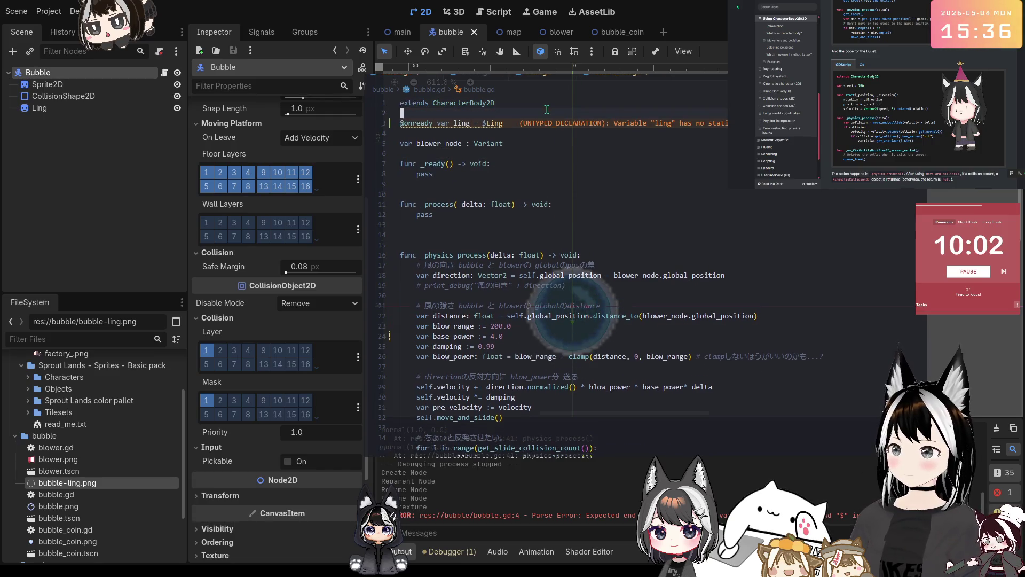
{"action": "key", "text": "Down"}
{"action": "key", "text": "Down"}
{"action": "key", "text": "Down"}
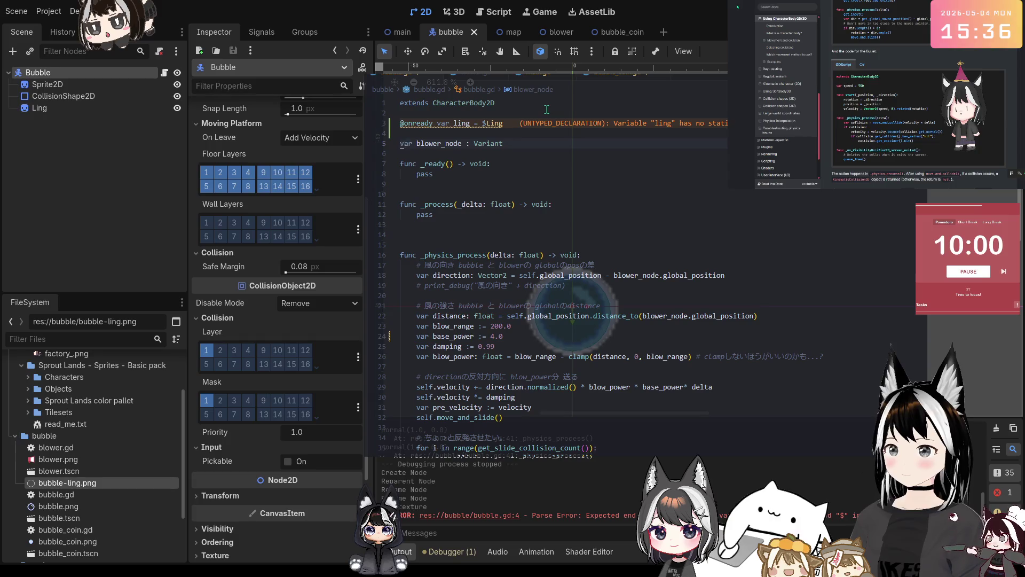
In size_up, add 'self.scale += Vector2(0.25, 0.25)' and a print_debug call.
{"action": "scroll", "coordinate": [546, 109], "scroll_direction": "down", "scroll_amount": 5}
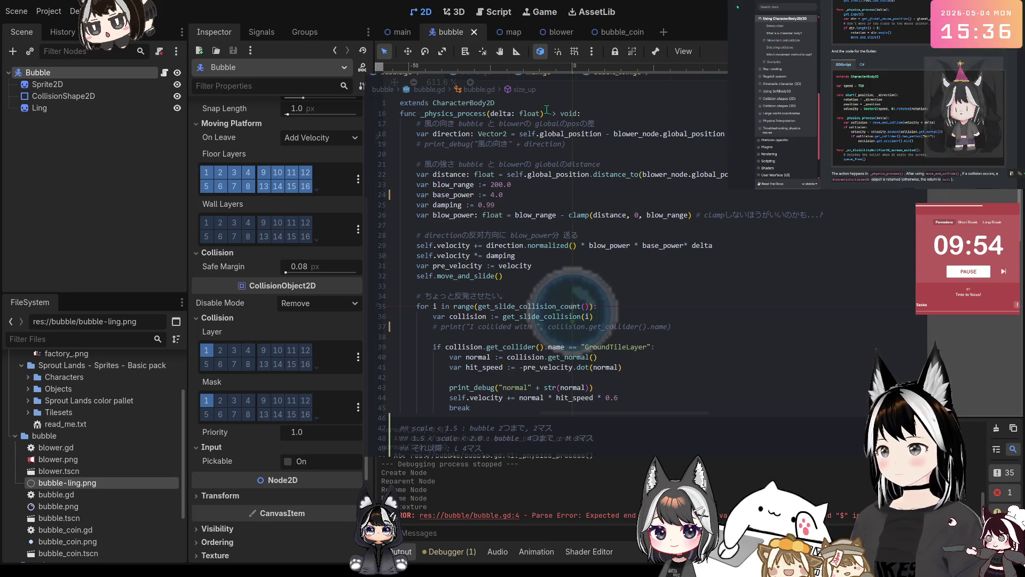
{"action": "scroll", "coordinate": [547, 111], "scroll_direction": "down", "scroll_amount": 1}
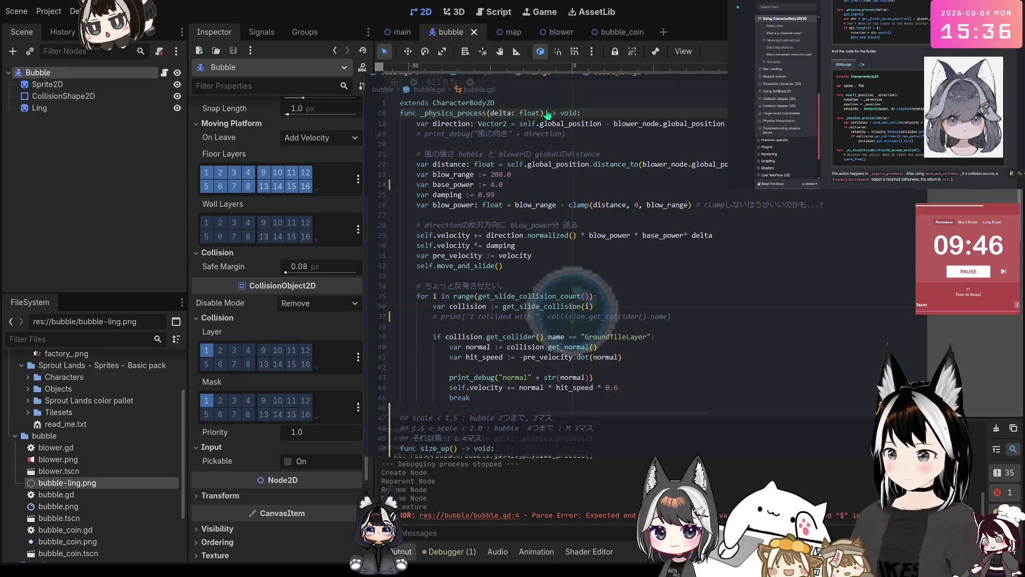
{"action": "key", "text": "Return"}
{"action": "type", "text": "self.scale += Vector2(0.25, 0.25)"}
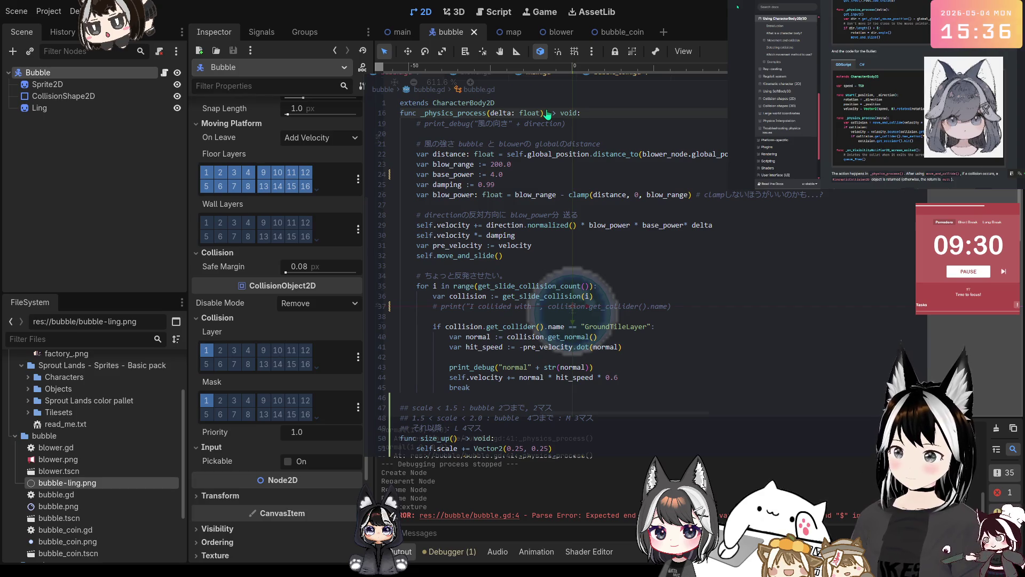
{"action": "type", "text": "():"}
{"action": "key", "text": "Return"}
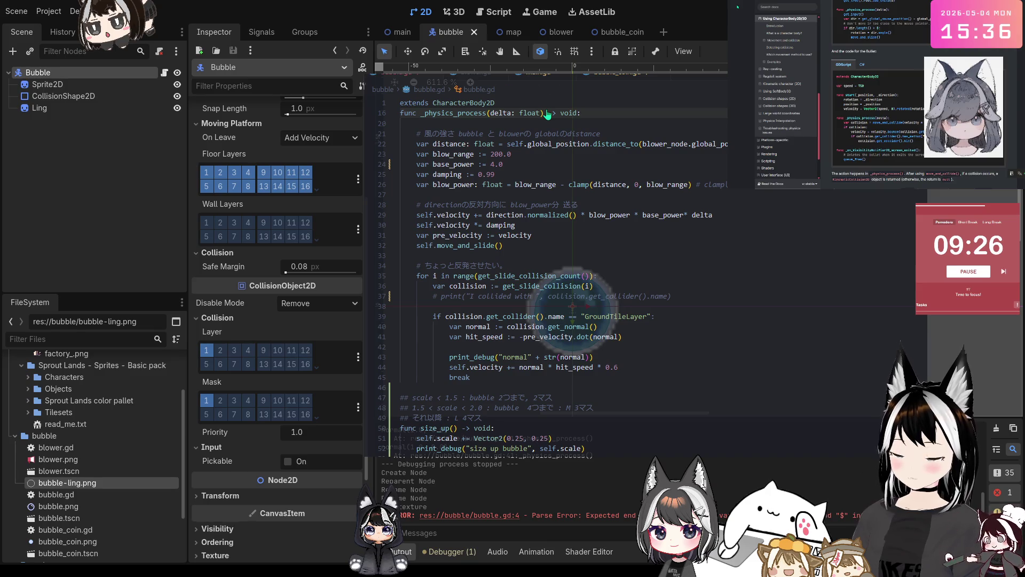
{"action": "scroll", "coordinate": [547, 114], "scroll_direction": "up", "scroll_amount": 5}
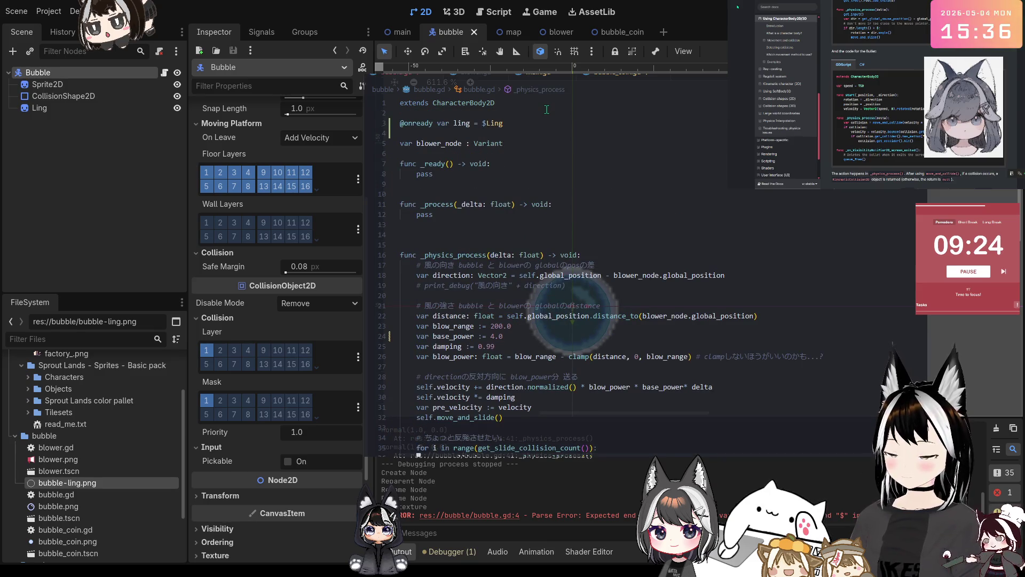
{"action": "key", "text": "ctrl+Home"}
{"action": "key", "text": "Down"}
{"action": "key", "text": "Down"}
{"action": "key", "text": "Down"}
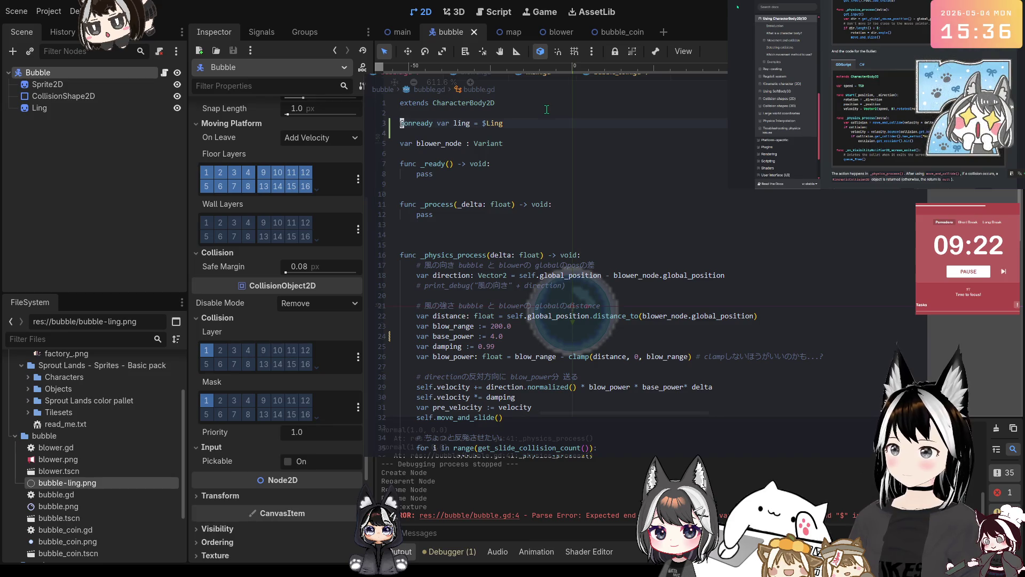
{"action": "scroll", "coordinate": [547, 112], "scroll_direction": "down", "scroll_amount": 5}
{"action": "type", "text": "if"}
{"action": "key", "text": "BackSpace"}
{"action": "key", "text": "BackSpace"}
{"action": "key", "text": "BackSpace"}
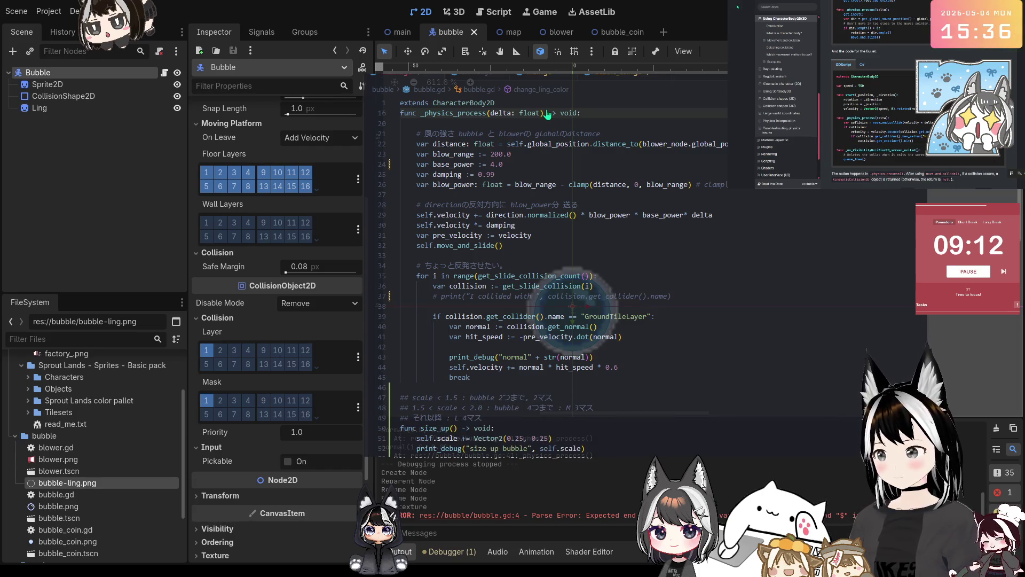
{"action": "mouse_move", "coordinate": [547, 115]}
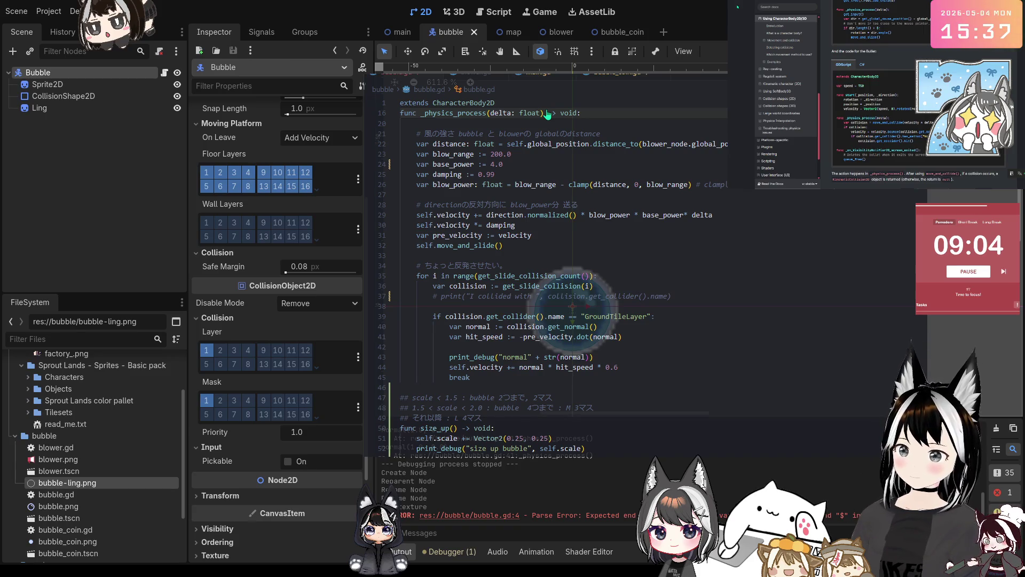
{"action": "scroll", "coordinate": [548, 114], "scroll_direction": "up", "scroll_amount": 5}
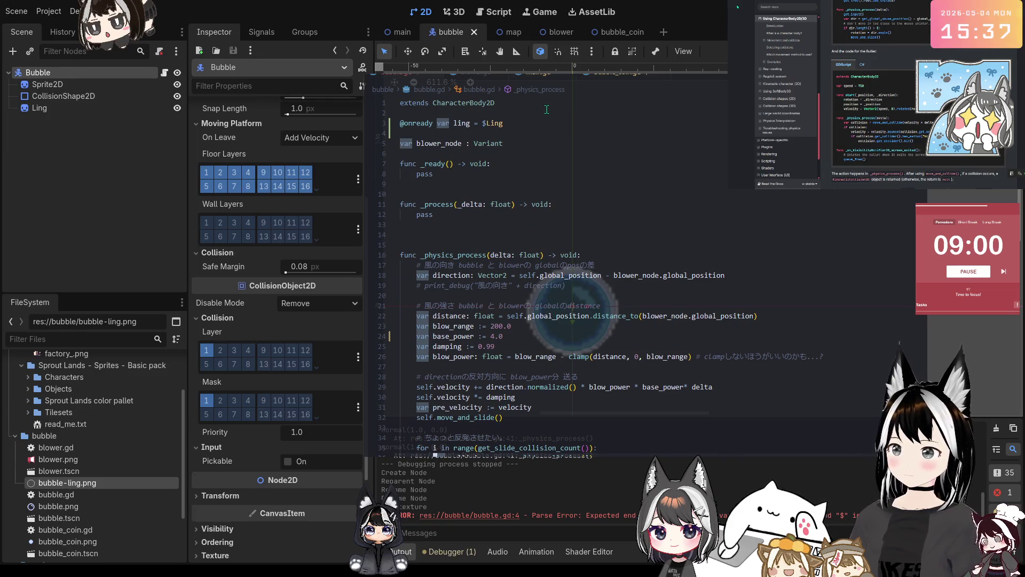
{"action": "scroll", "coordinate": [547, 110], "scroll_direction": "down", "scroll_amount": 5}
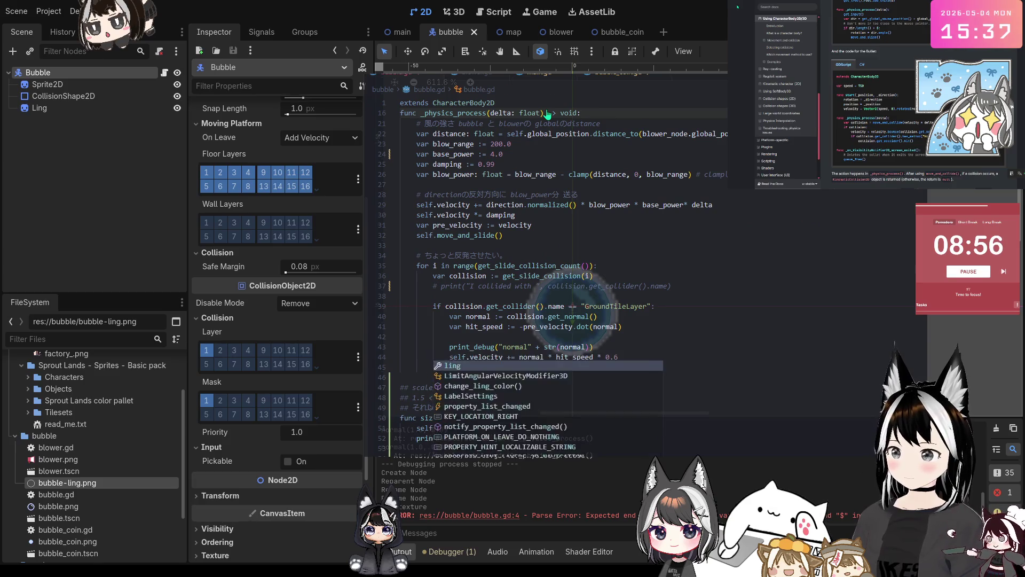
{"action": "key", "text": "ctrl+space"}
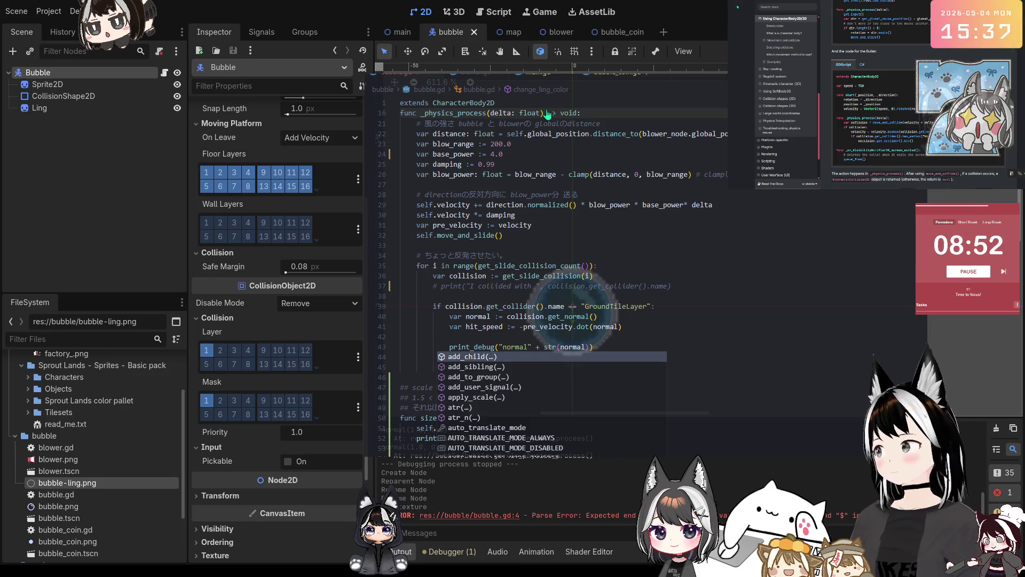
{"action": "key", "text": "ctrl+z"}
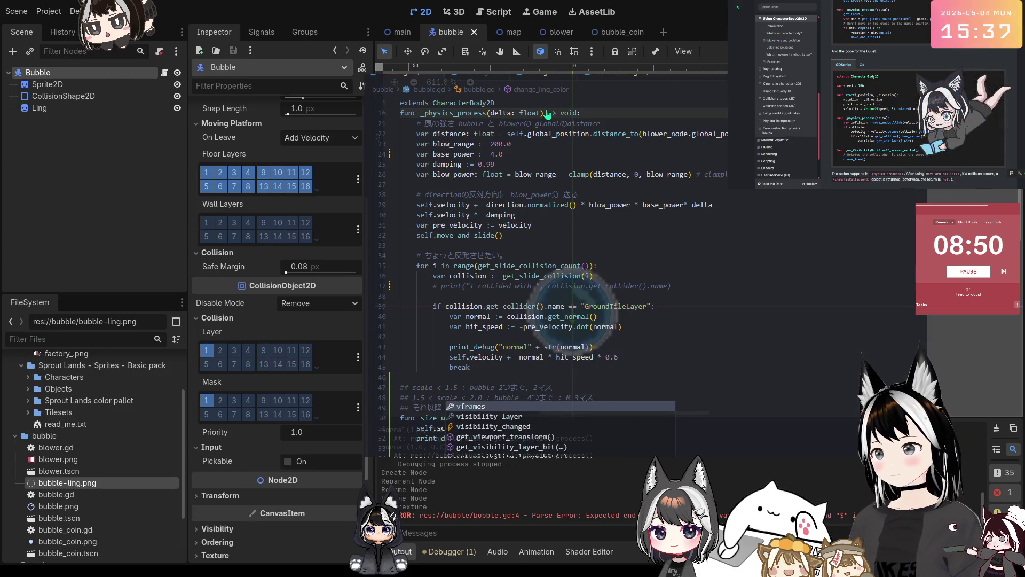
{"action": "key", "text": "ctrl+z"}
{"action": "key", "text": "Escape"}
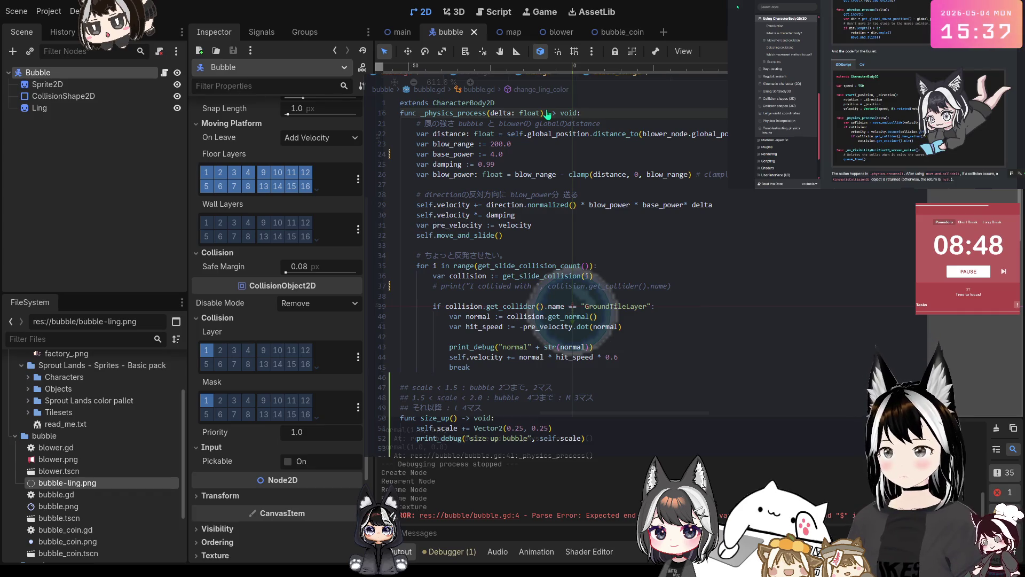
{"action": "key", "text": "ctrl+space"}
{"action": "key", "text": "Escape"}
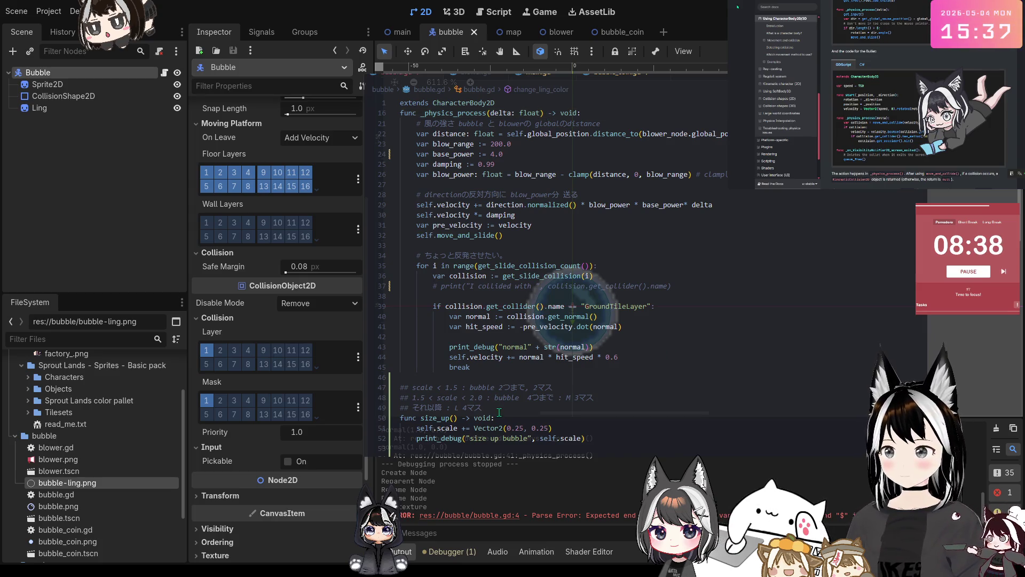
{"action": "left_click_drag", "start_coordinate": [499, 411], "coordinate": [401, 377]}
{"action": "right_click", "coordinate": [430, 384]}
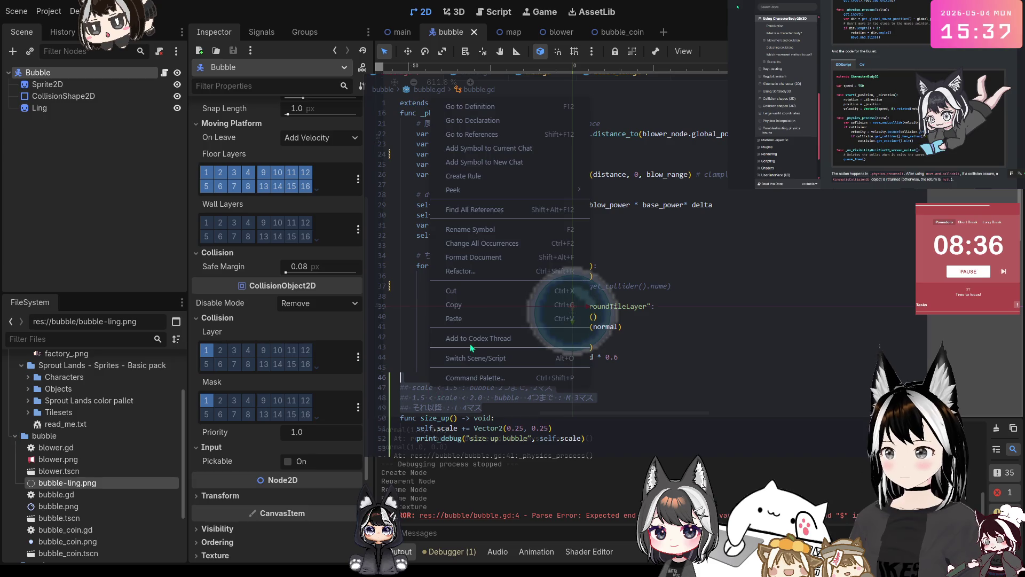
{"action": "left_click", "coordinate": [489, 306]}
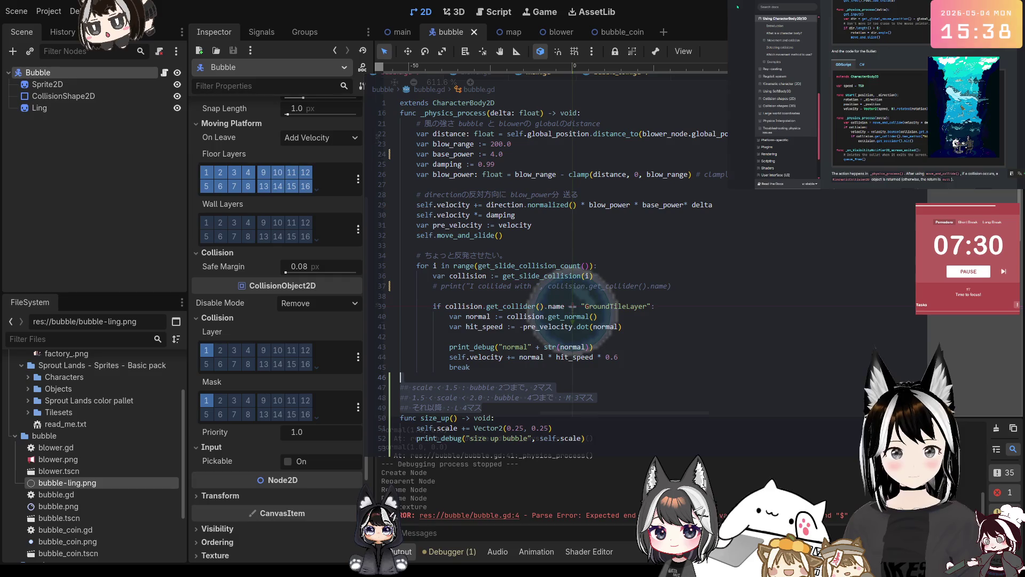
{"action": "left_click", "coordinate": [615, 430]}
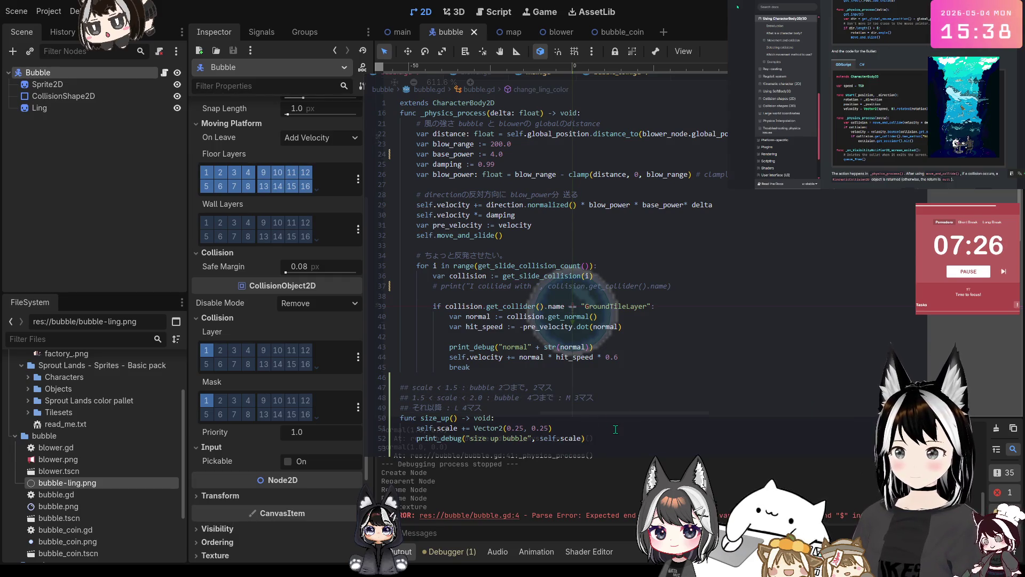
{"action": "type", "text": "mo"}
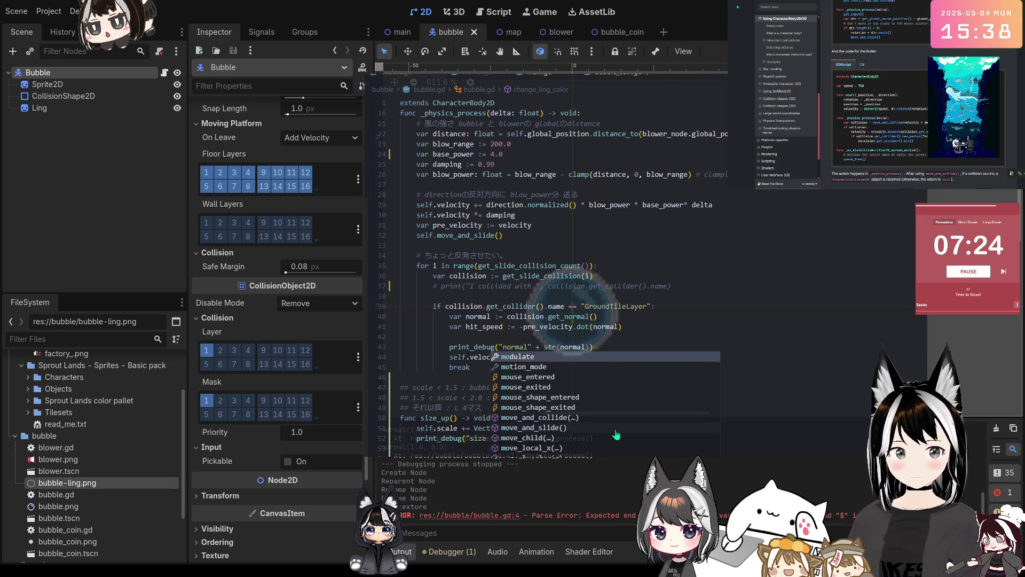
{"action": "key", "text": "Escape"}
{"action": "key", "text": "ctrl+space"}
{"action": "key", "text": "Escape"}
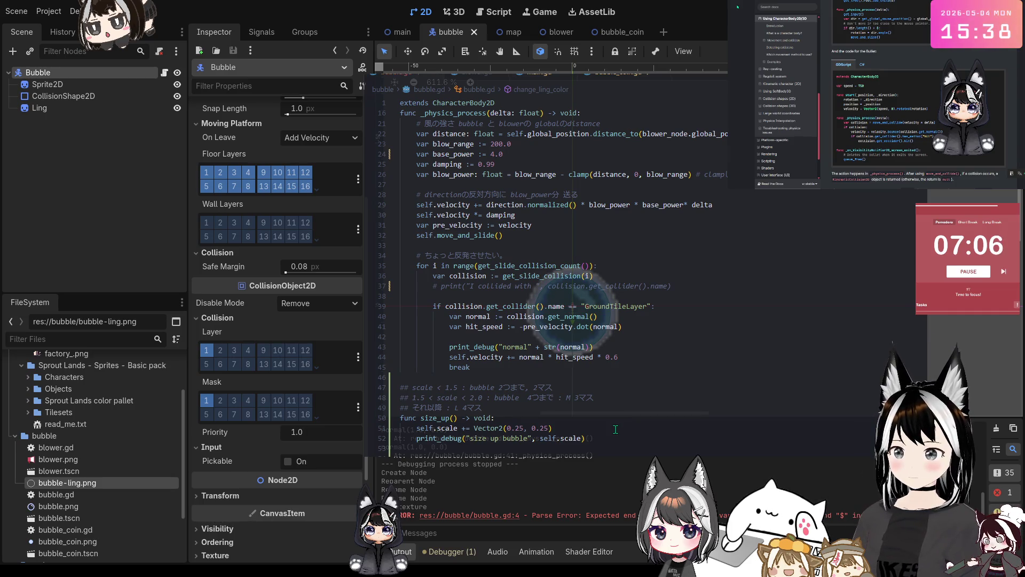
{"action": "key", "text": "ctrl+space"}
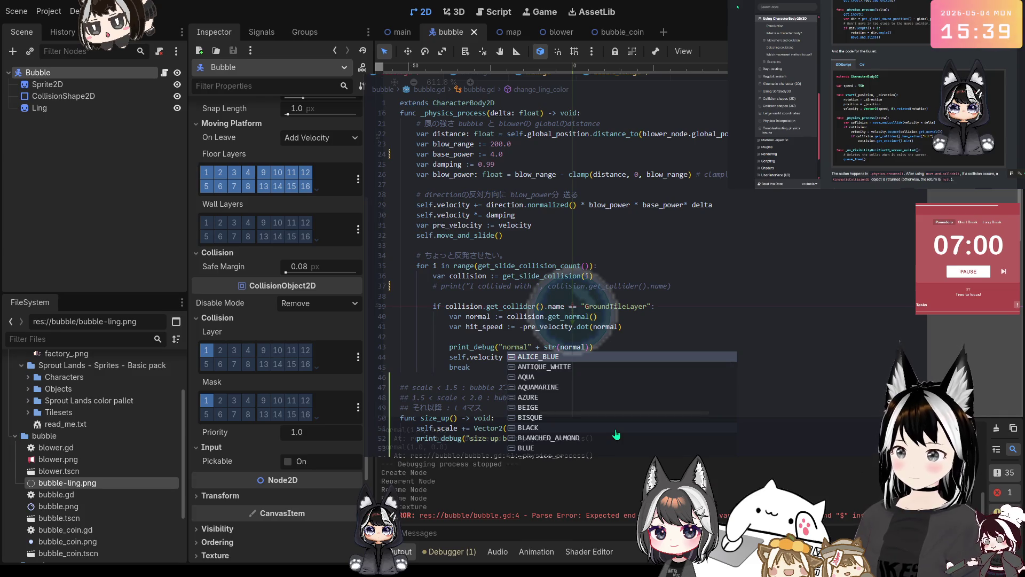
{"action": "key", "text": "Escape"}
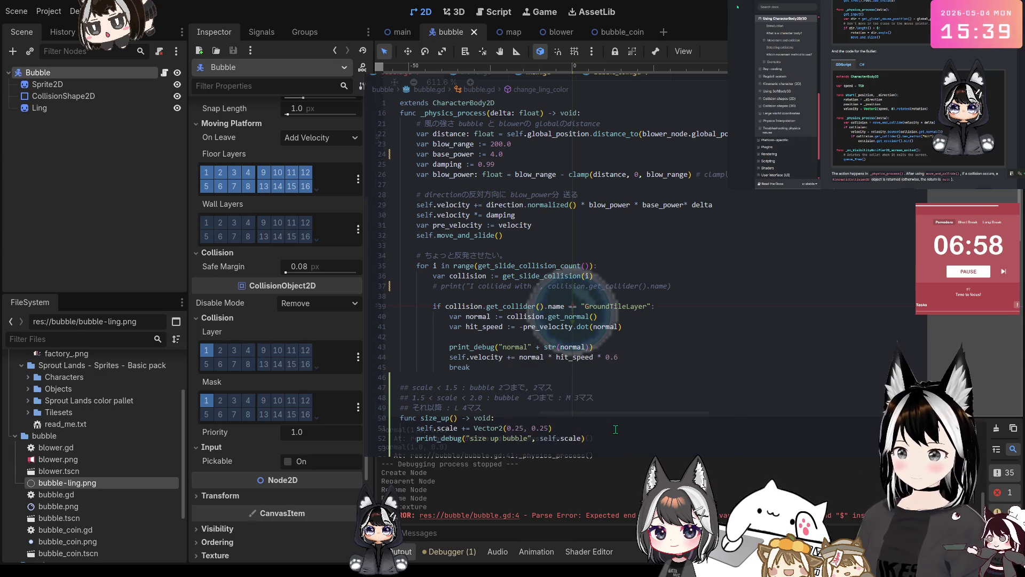
{"action": "scroll", "coordinate": [615, 429], "scroll_direction": "down", "scroll_amount": 1}
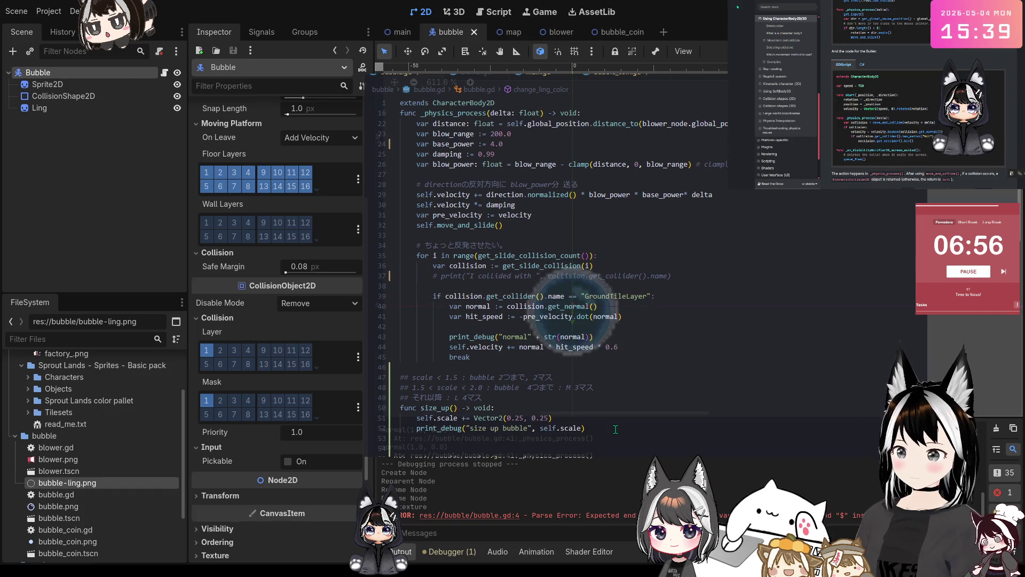
{"action": "key", "text": "ctrl+space"}
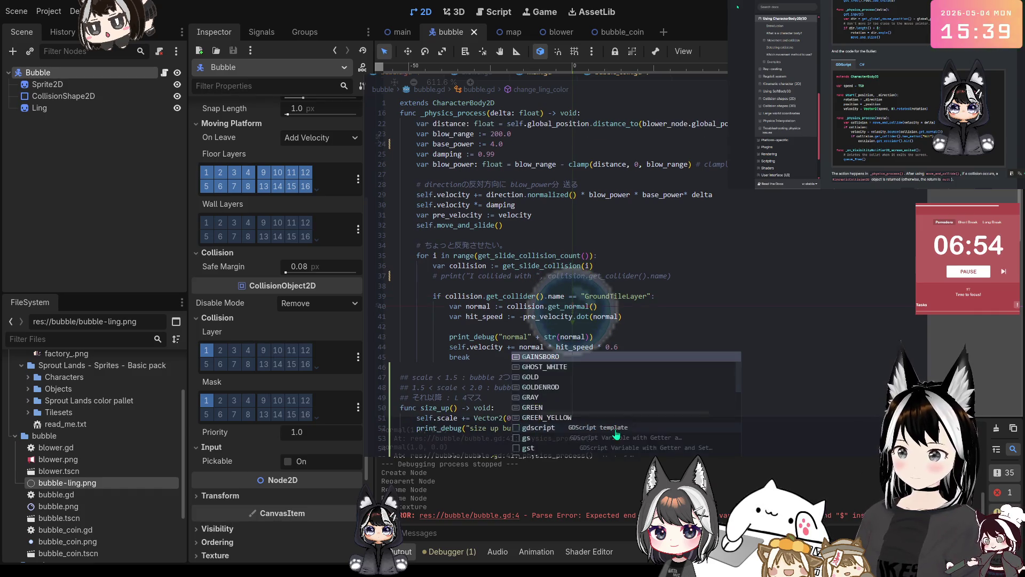
{"action": "key", "text": "Escape"}
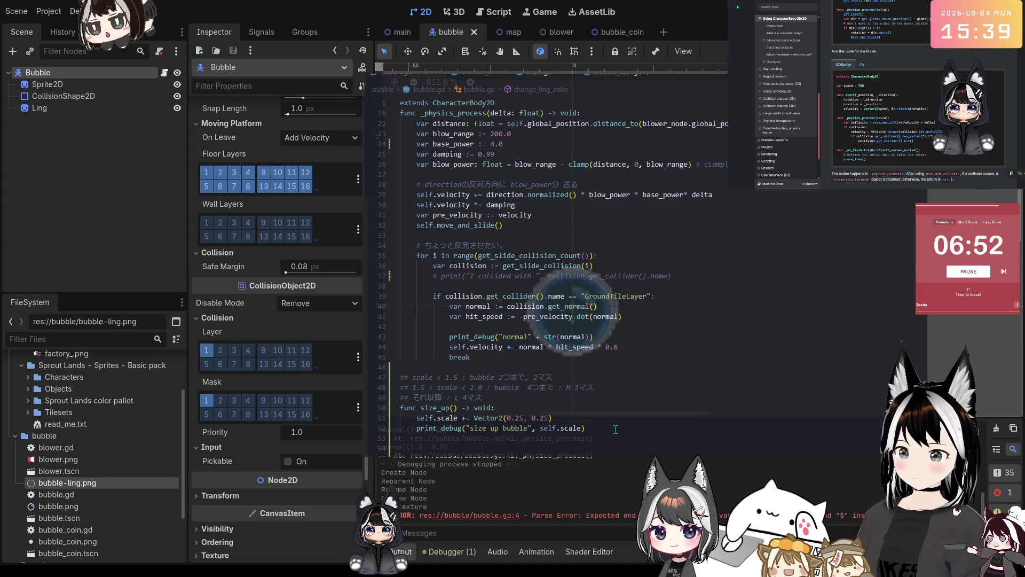
{"action": "key", "text": "ctrl+space"}
{"action": "scroll", "coordinate": [617, 434], "scroll_direction": "down", "scroll_amount": 4}
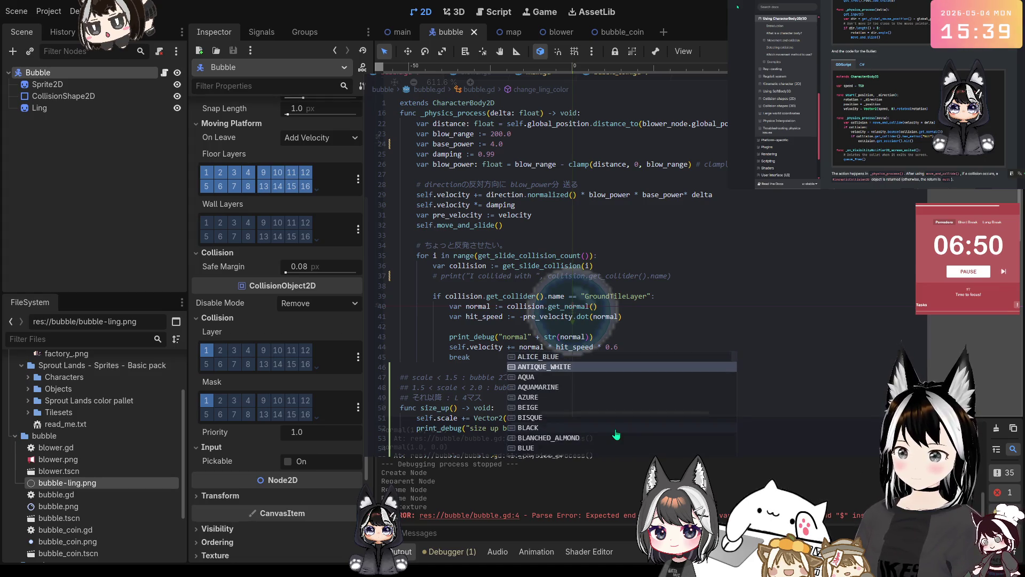
{"action": "scroll", "coordinate": [616, 434], "scroll_direction": "down", "scroll_amount": 6}
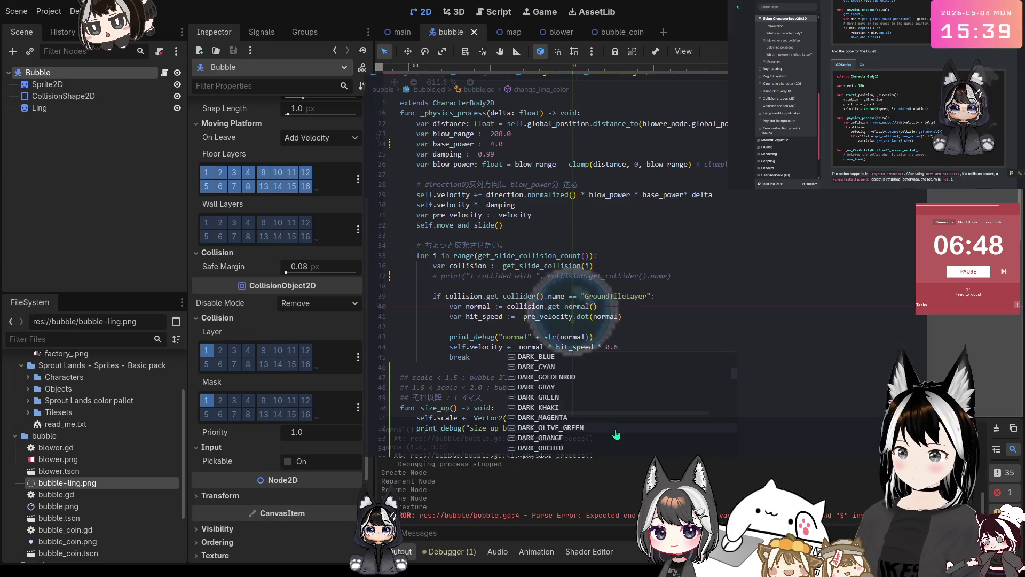
{"action": "scroll", "coordinate": [617, 434], "scroll_direction": "down", "scroll_amount": 3}
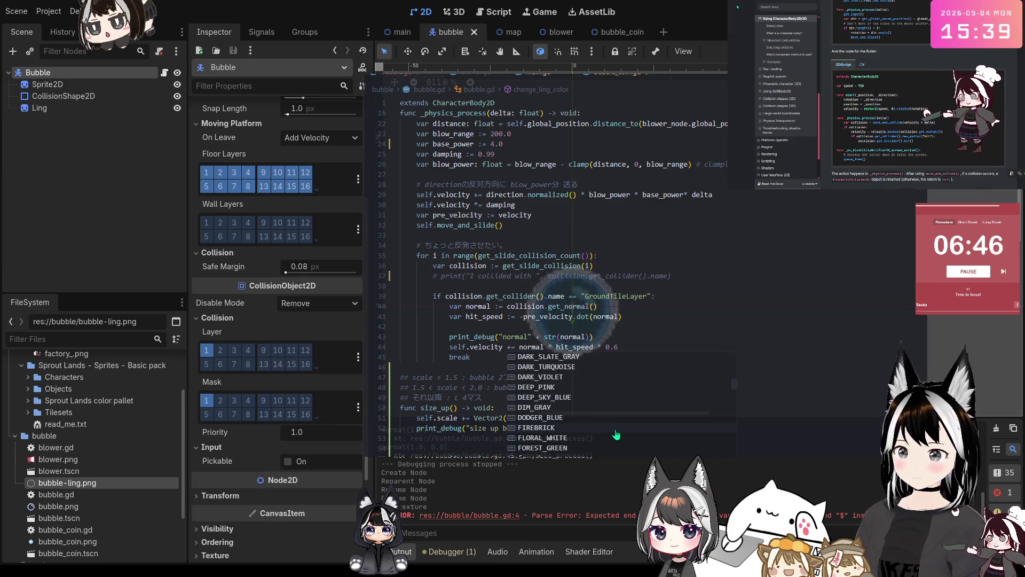
{"action": "scroll", "coordinate": [617, 434], "scroll_direction": "up", "scroll_amount": 5}
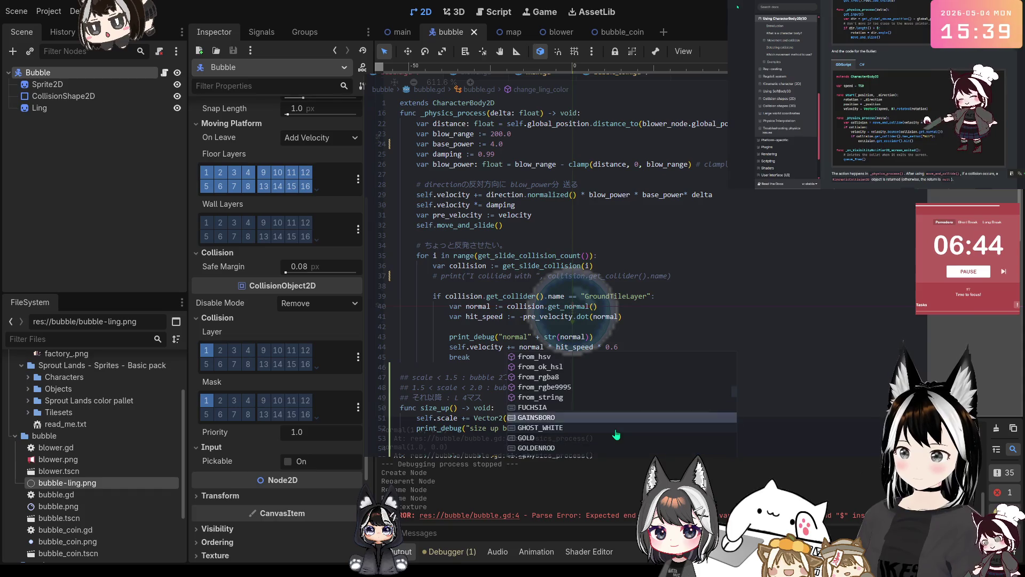
{"action": "key", "text": "Down"}
{"action": "key", "text": "Down"}
{"action": "key", "text": "Down"}
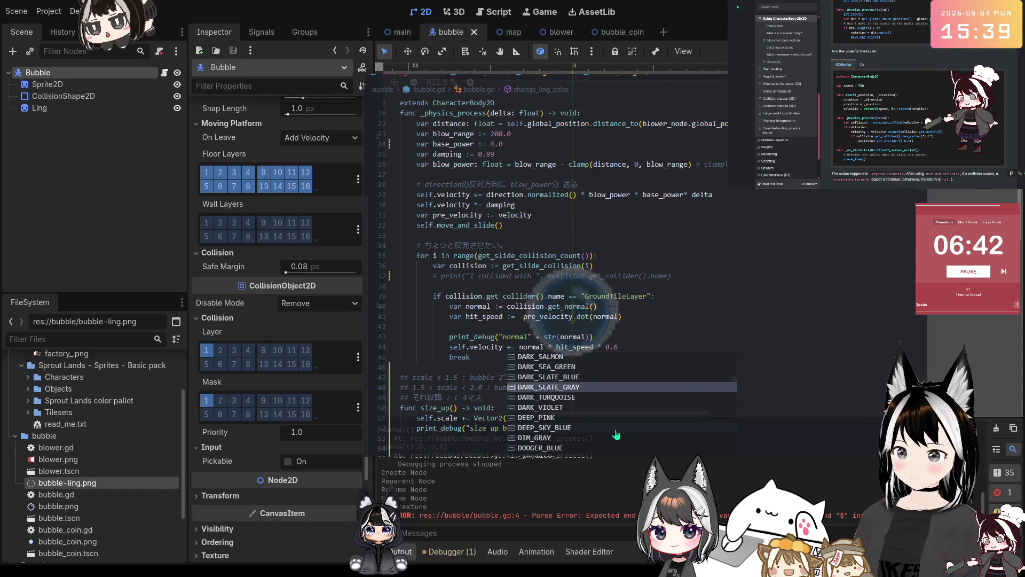
{"action": "key", "text": "Up"}
{"action": "key", "text": "Up"}
{"action": "key", "text": "Up"}
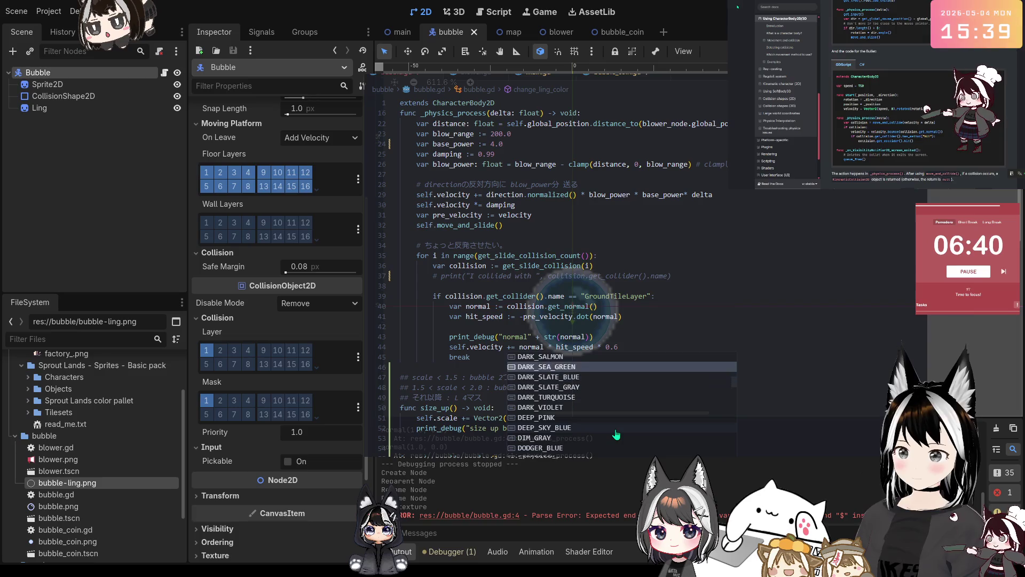
{"action": "key", "text": "Up"}
{"action": "key", "text": "Up"}
{"action": "key", "text": "Up"}
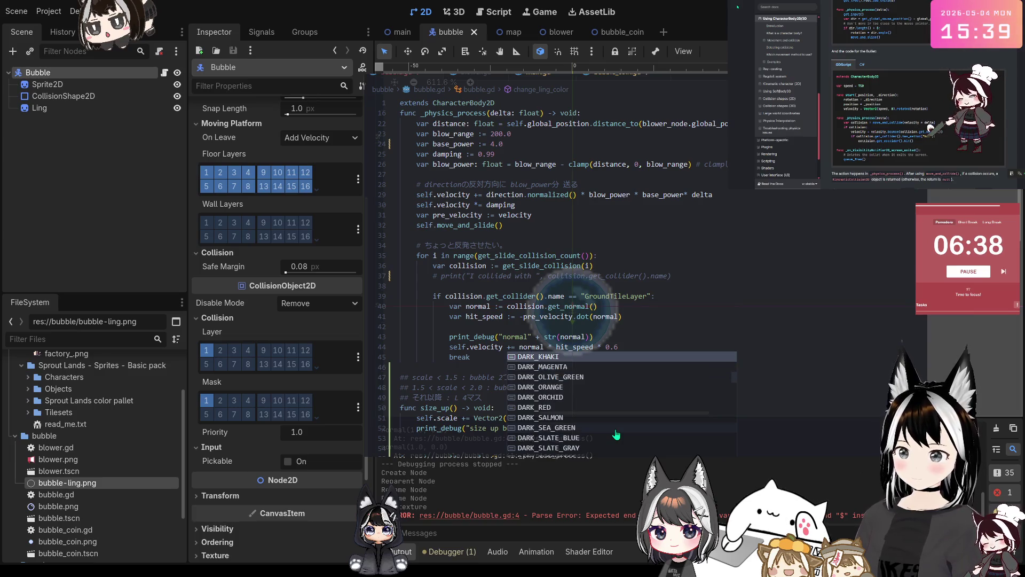
{"action": "key", "text": "Up"}
{"action": "key", "text": "Up"}
{"action": "key", "text": "Up"}
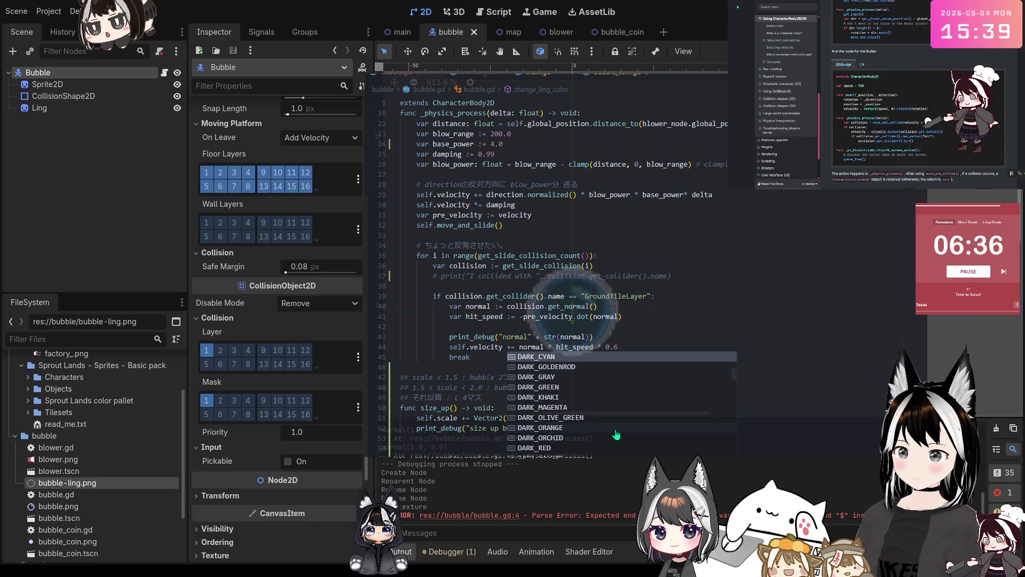
{"action": "key", "text": "Up"}
{"action": "key", "text": "Escape"}
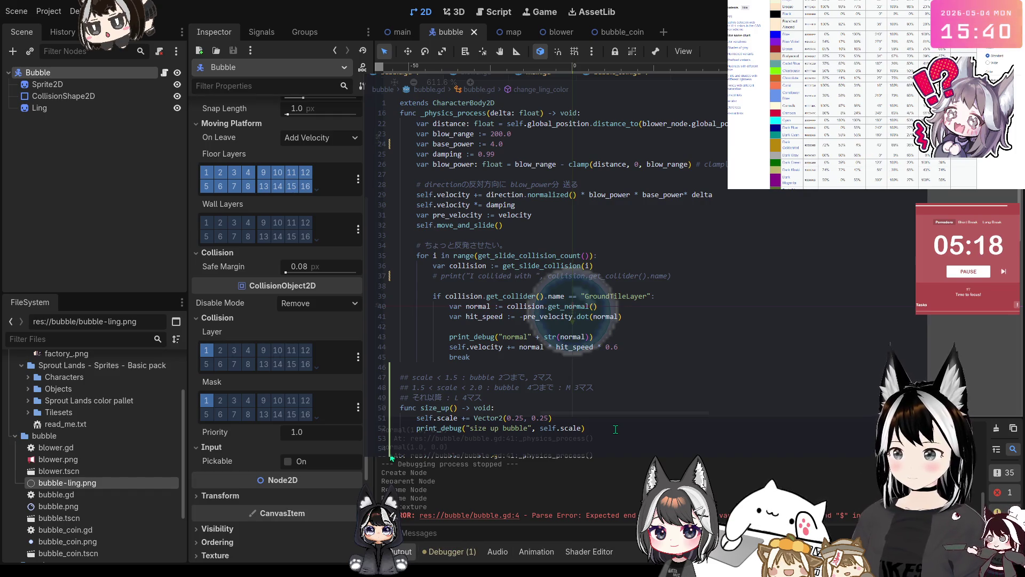
{"action": "left_click", "coordinate": [550, 378]}
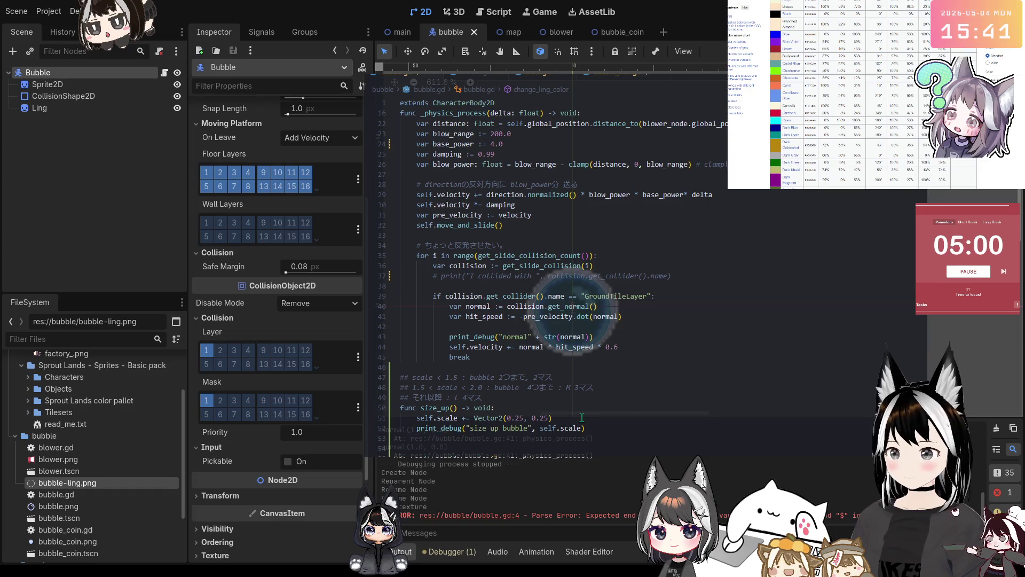
Scroll down to change_ling_color and place the caret on its DARK_BLUE line.
{"action": "key", "text": "ctrl+space"}
{"action": "key", "text": "Escape"}
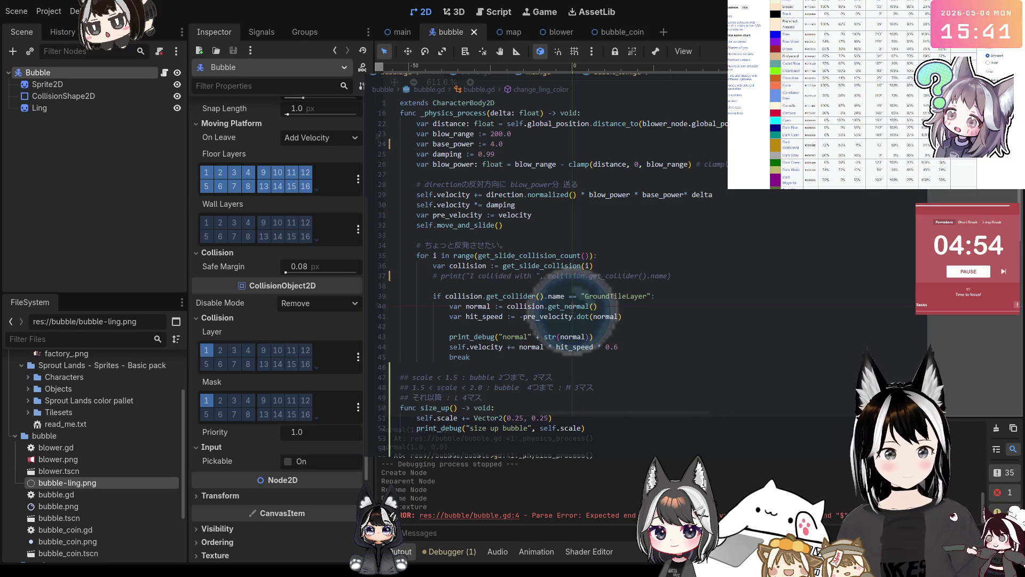
{"action": "left_click", "coordinate": [646, 448]}
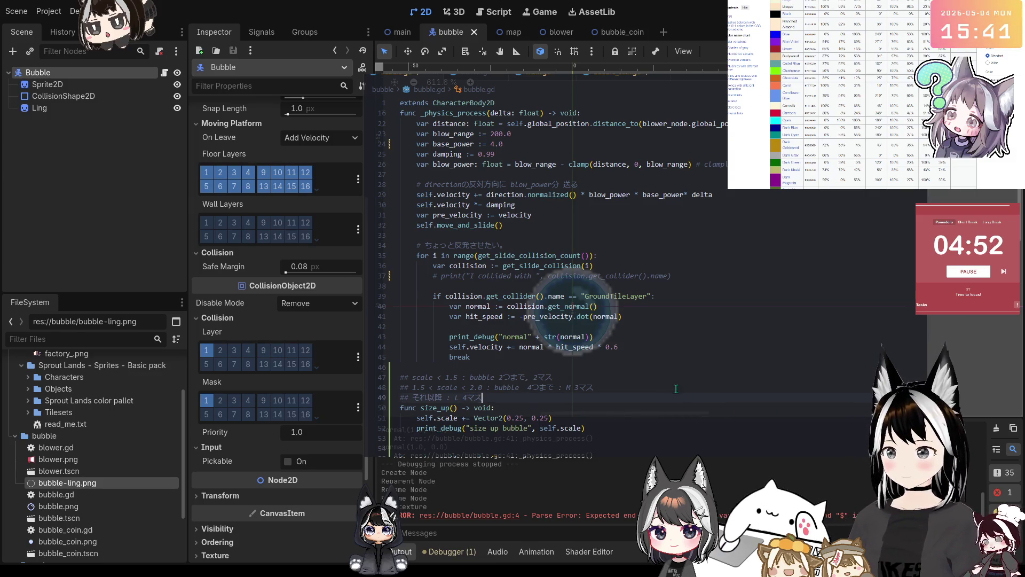
{"action": "scroll", "coordinate": [646, 392], "scroll_direction": "down", "scroll_amount": 2}
{"action": "key", "text": "Down"}
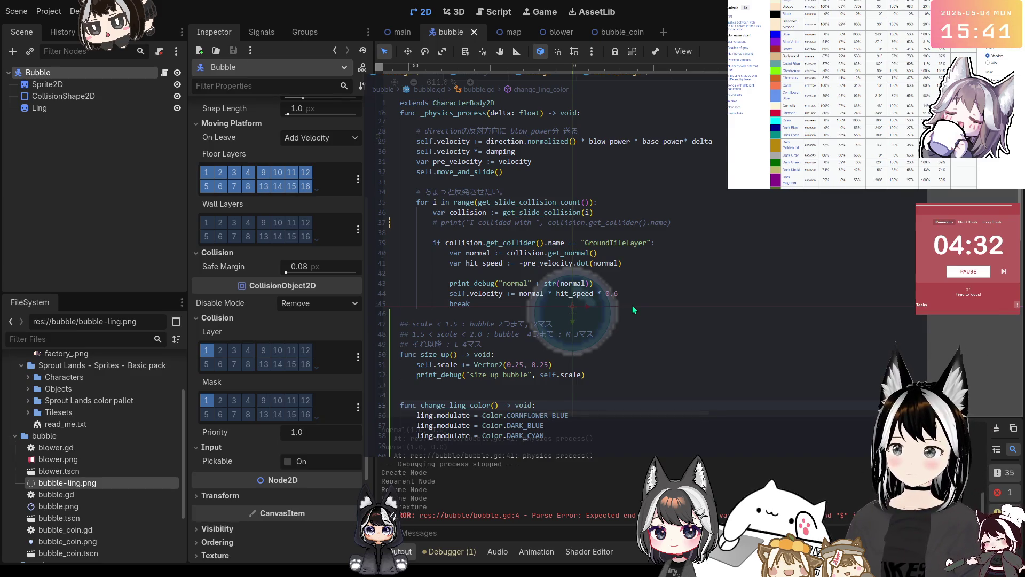
{"action": "left_click", "coordinate": [541, 425]}
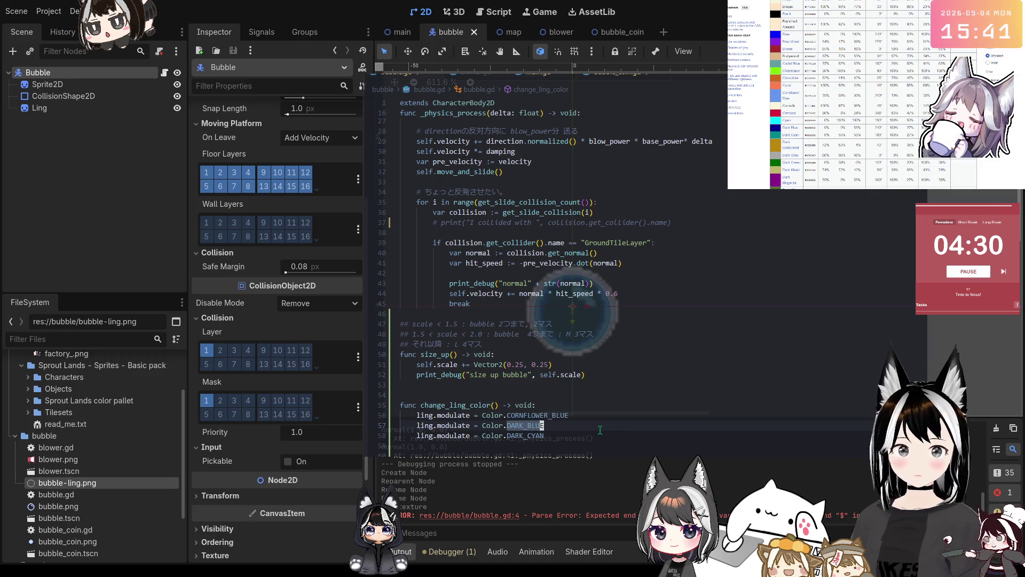
Wrap the CORNFLOWER_BLUE tint in 'if self.scale.x < 1.5:' in change_ling_color.
{"action": "key", "text": "Up"}
{"action": "key", "text": "Up"}
{"action": "key", "text": "Return"}
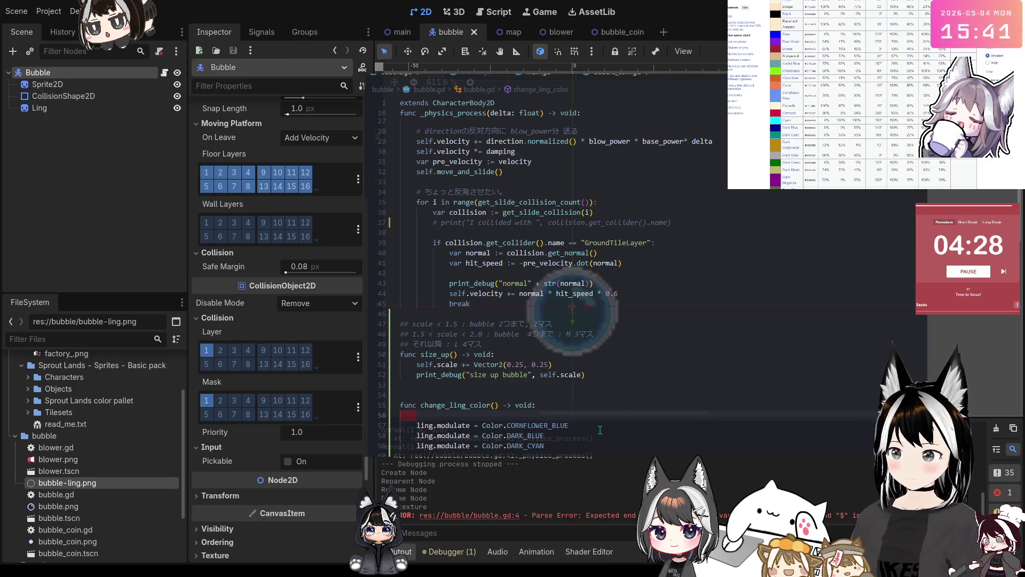
{"action": "type", "text": "if scale."}
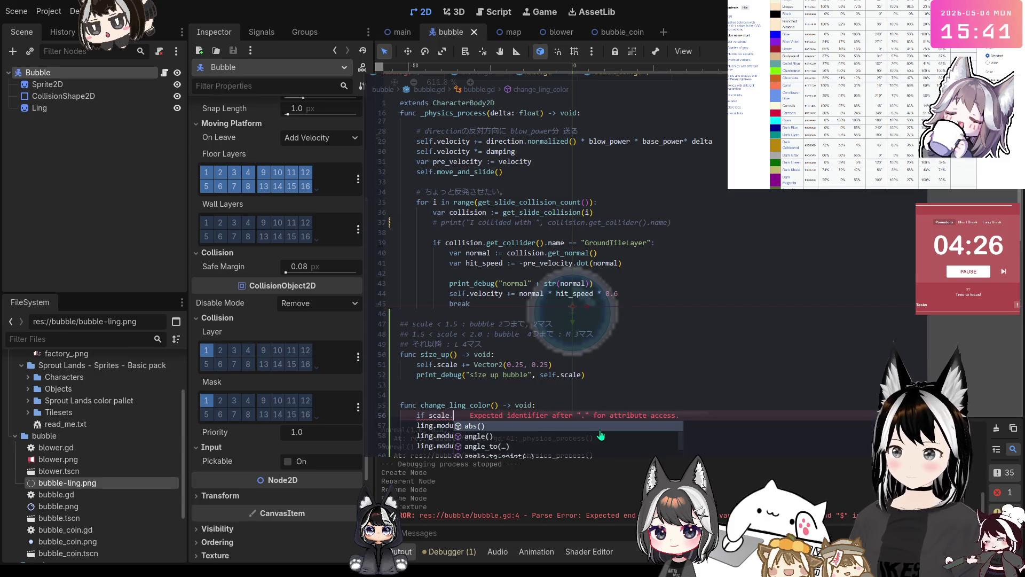
{"action": "type", "text": "x"}
{"action": "key", "text": "BackSpace"}
{"action": "key", "text": "BackSpace"}
{"action": "key", "text": "BackSpace"}
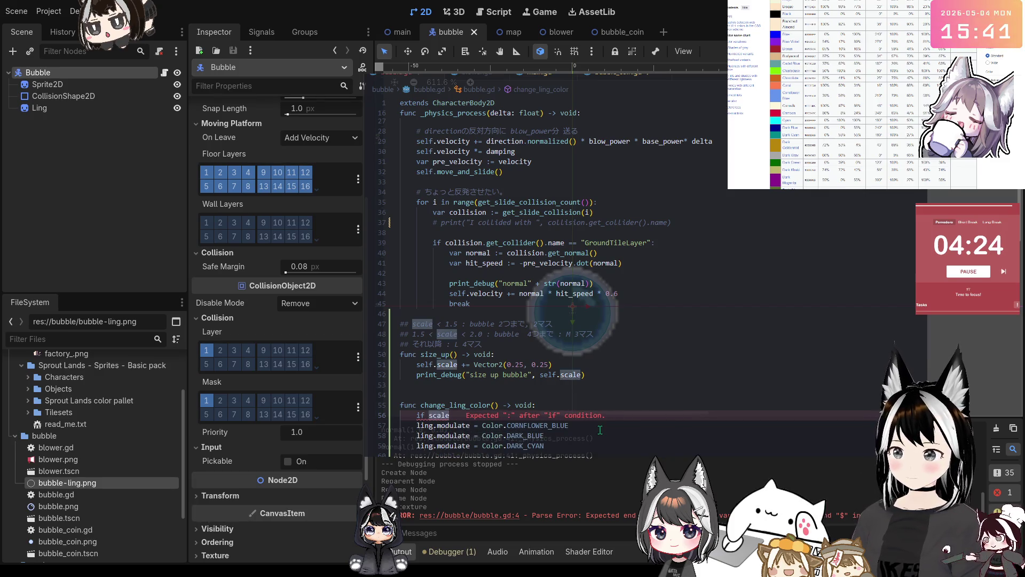
{"action": "type", "text": "sc"}
{"action": "key", "text": "BackSpace"}
{"action": "type", "text": "elf."}
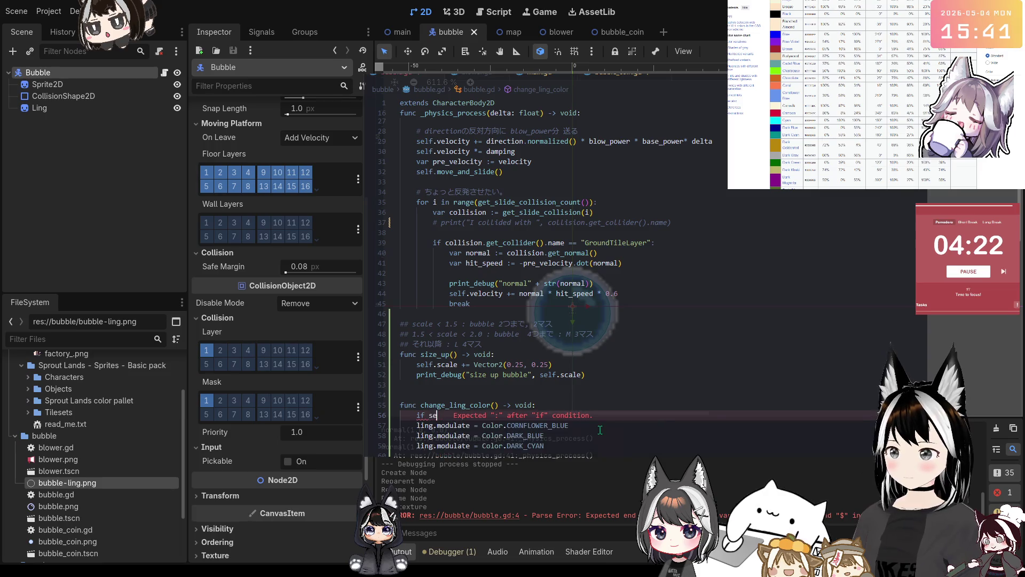
{"action": "type", "text": "scale.x ="}
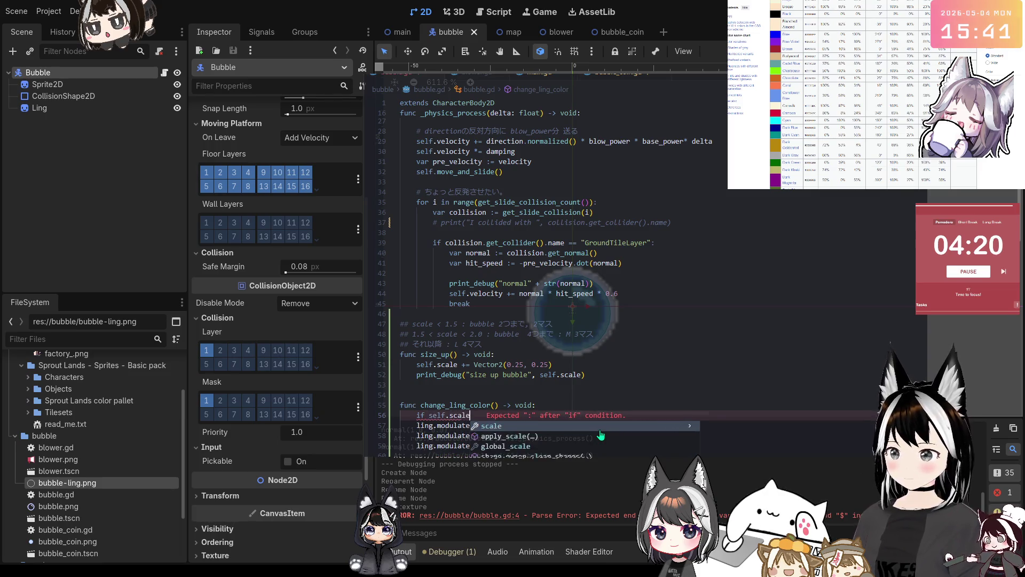
{"action": "key", "text": "BackSpace"}
{"action": "type", "text": "< 1.5:"}
{"action": "key", "text": "Return"}
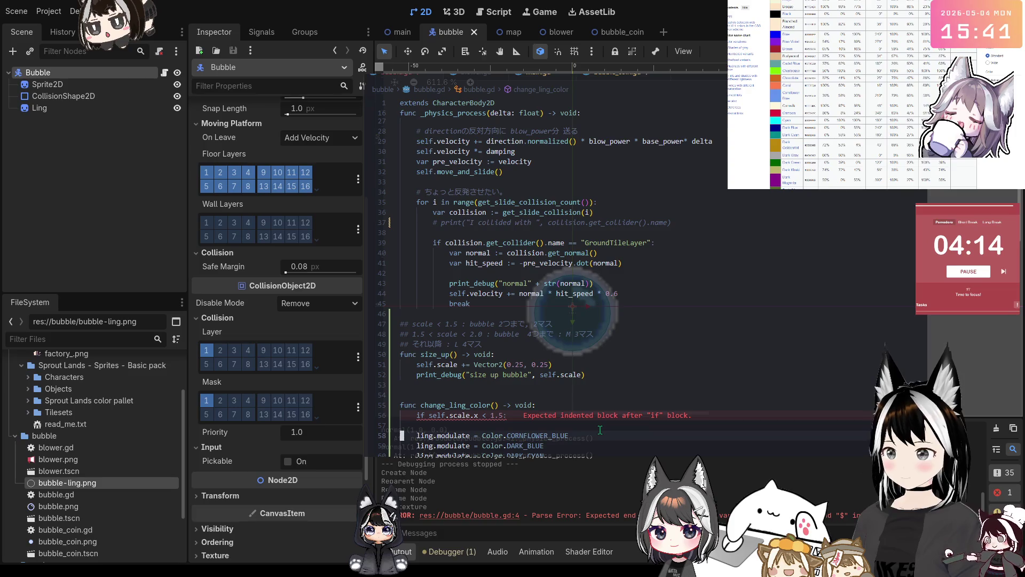
{"action": "key", "text": "Right"}
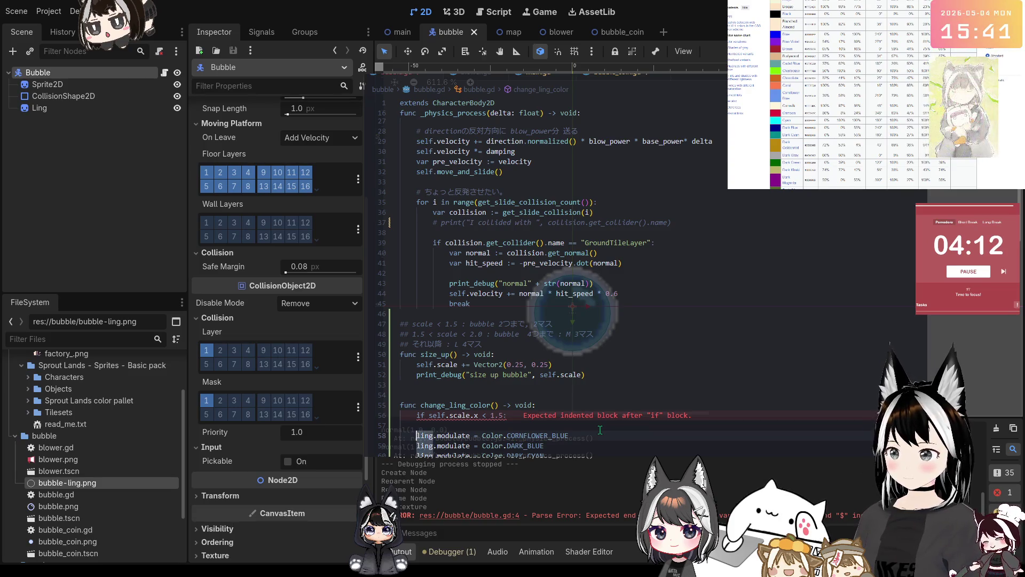
{"action": "key", "text": "alt+Up"}
{"action": "key", "text": "Tab"}
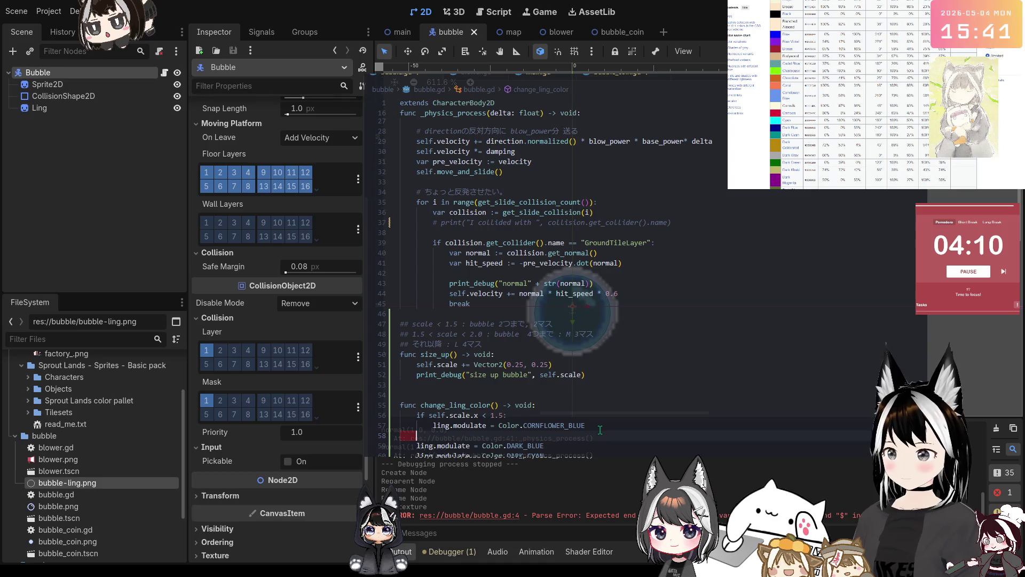
Add 'elif self.scale.x < 2.0:' with the DARK_BLUE line indented under it, then start an else.
{"action": "type", "text": "eli"}
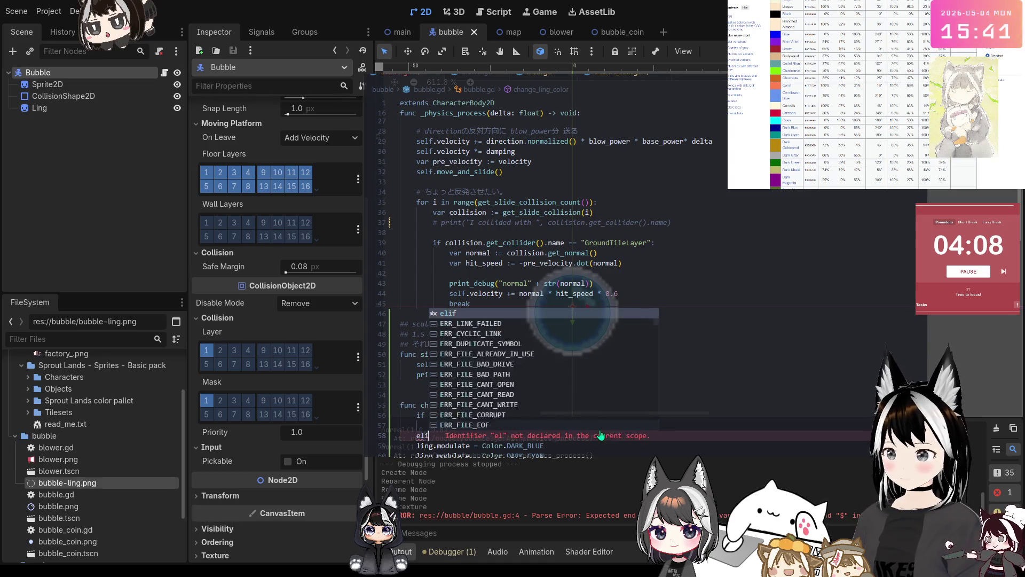
{"action": "key", "text": "Return"}
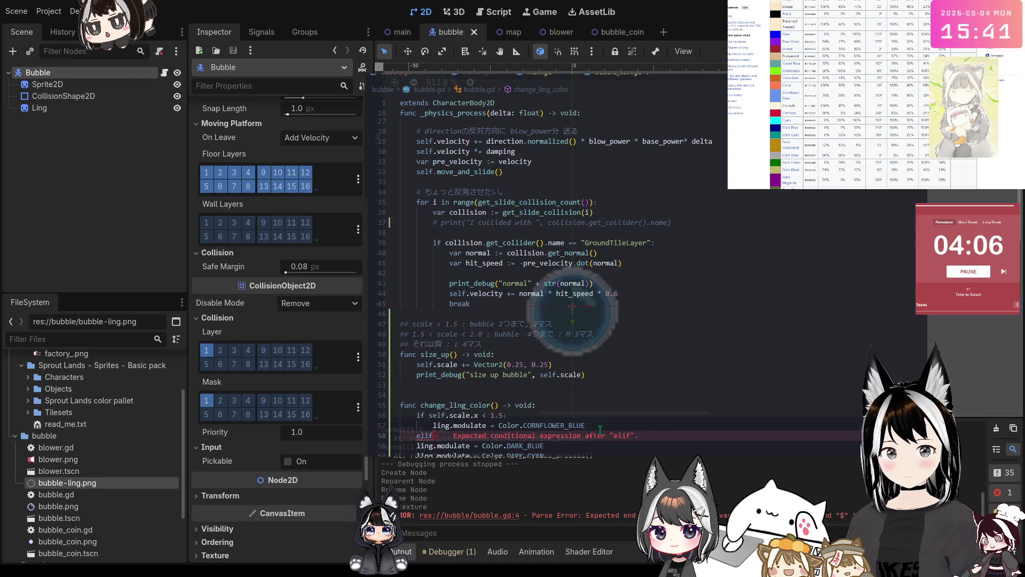
{"action": "type", "text": "sel"}
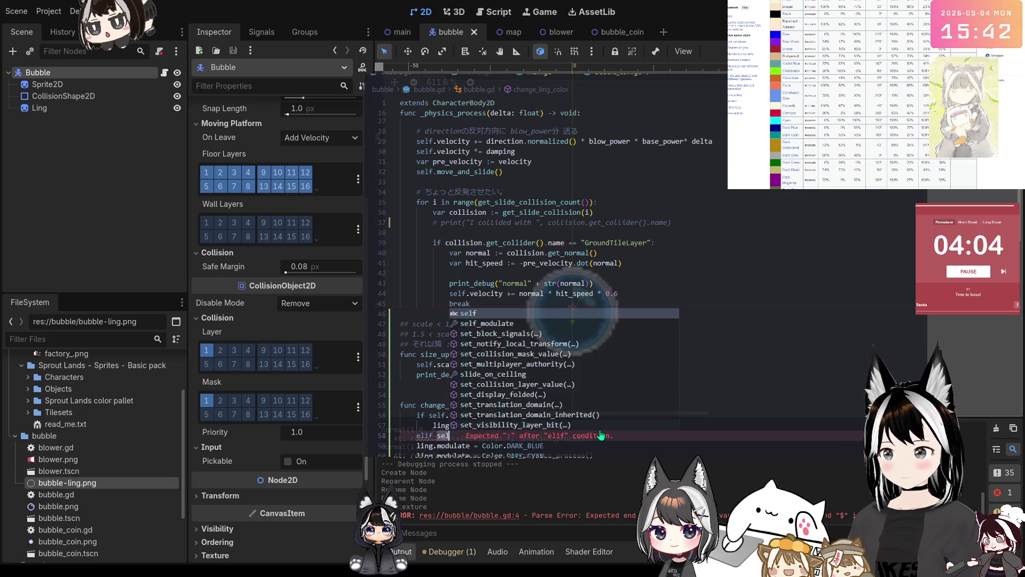
{"action": "type", "text": "f.scale.x < 2.0"}
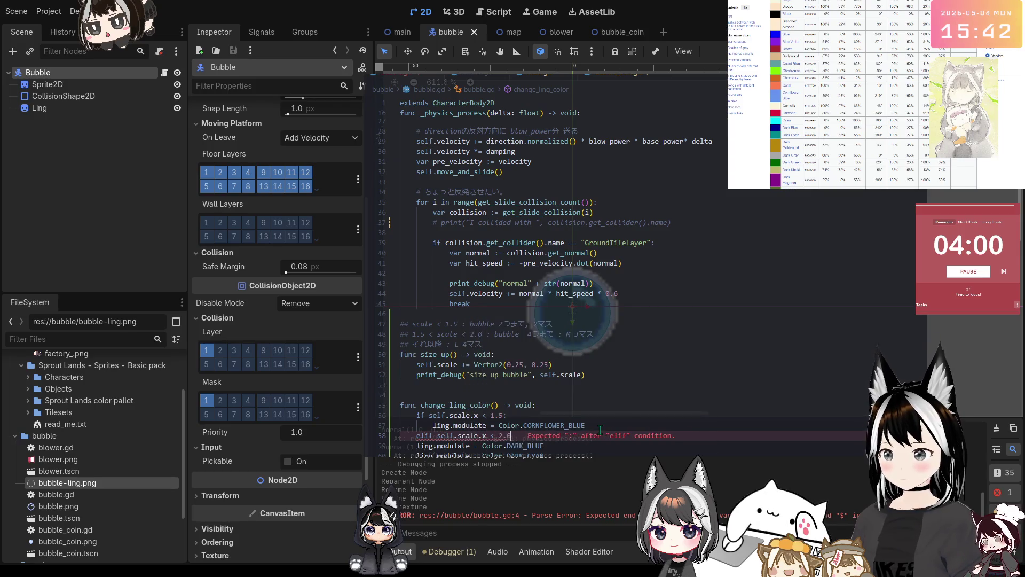
{"action": "type", "text": ":"}
{"action": "key", "text": "Return"}
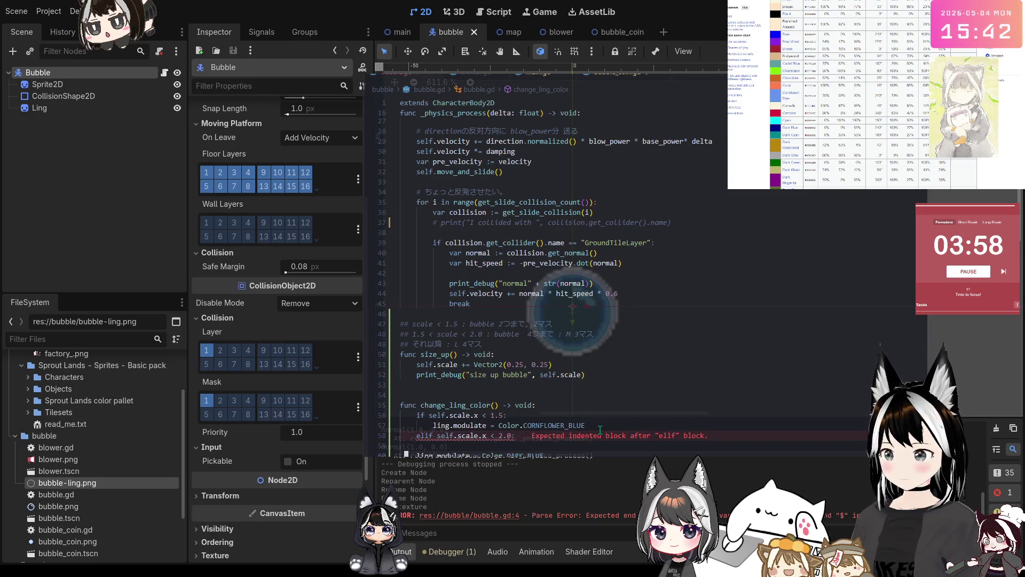
{"action": "key", "text": "Tab"}
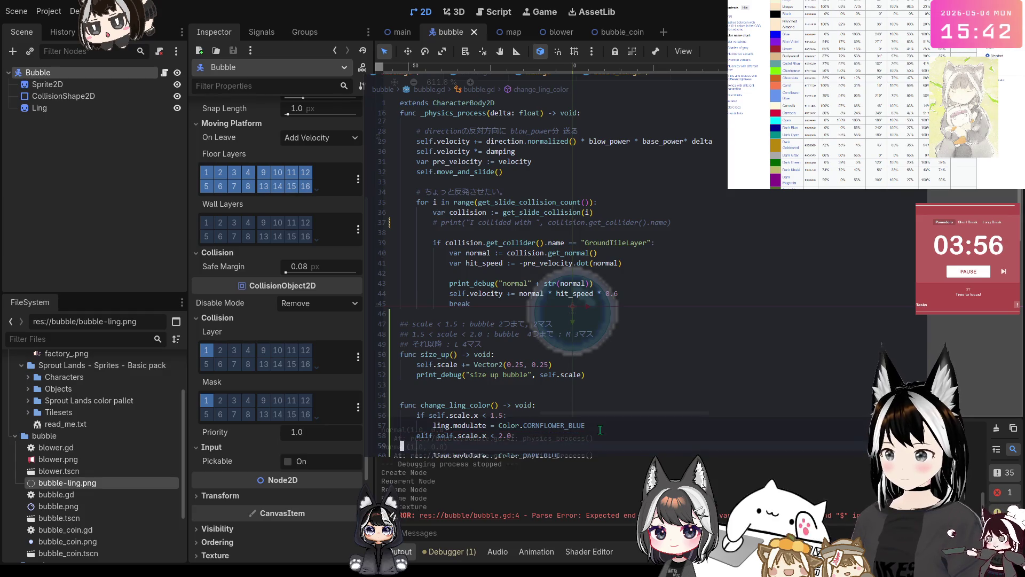
{"action": "type", "text": "else"}
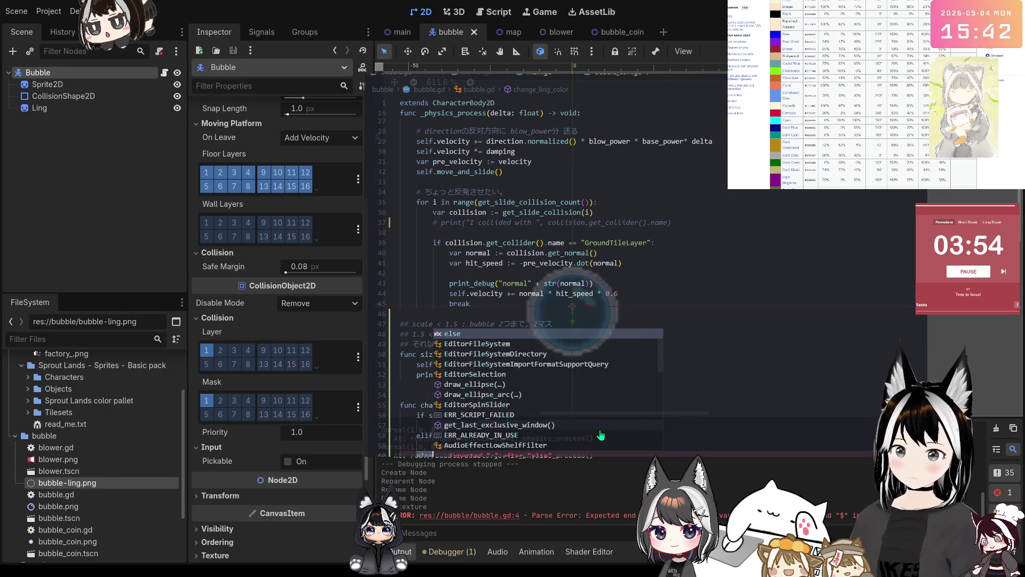
{"action": "key", "text": "Escape"}
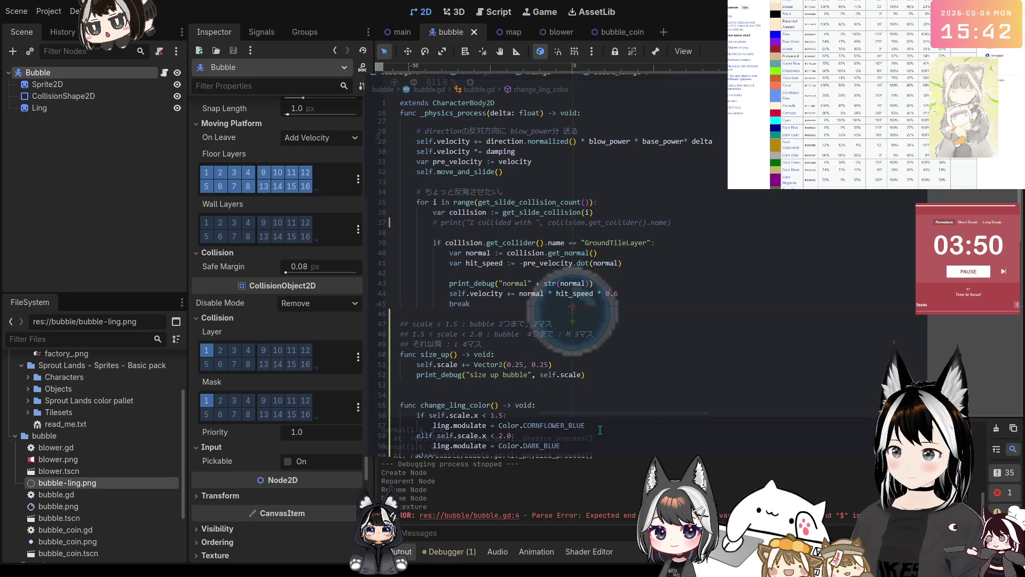
Start a new indented line below print_debug inside size_up.
{"action": "key", "text": "Up"}
{"action": "key", "text": "Up"}
{"action": "key", "text": "Up"}
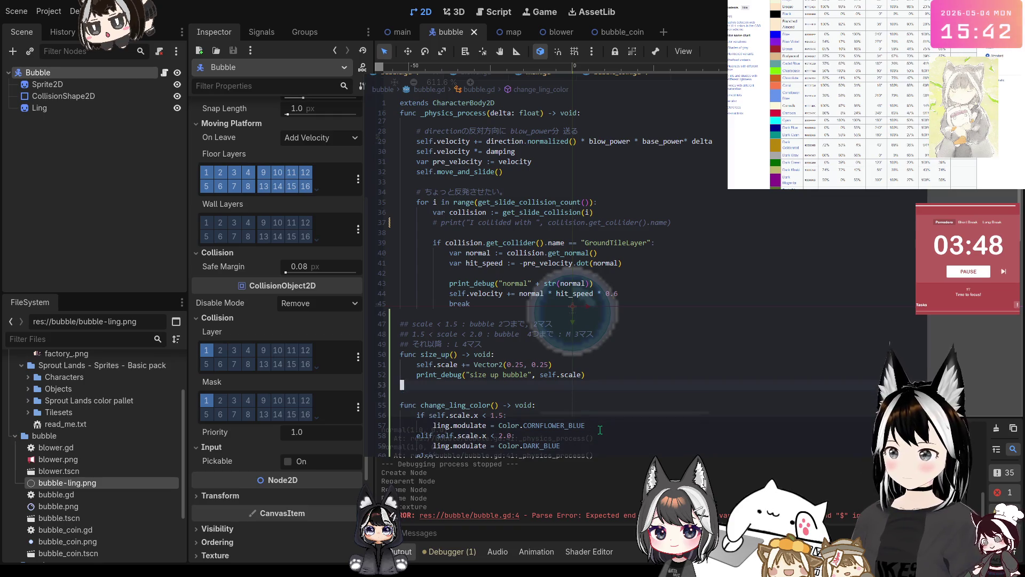
{"action": "key", "text": "End"}
{"action": "key", "text": "Return"}
Call change_ling_color() in size_up and replace pass in _ready with change_ling_color().
{"action": "type", "text": "change"}
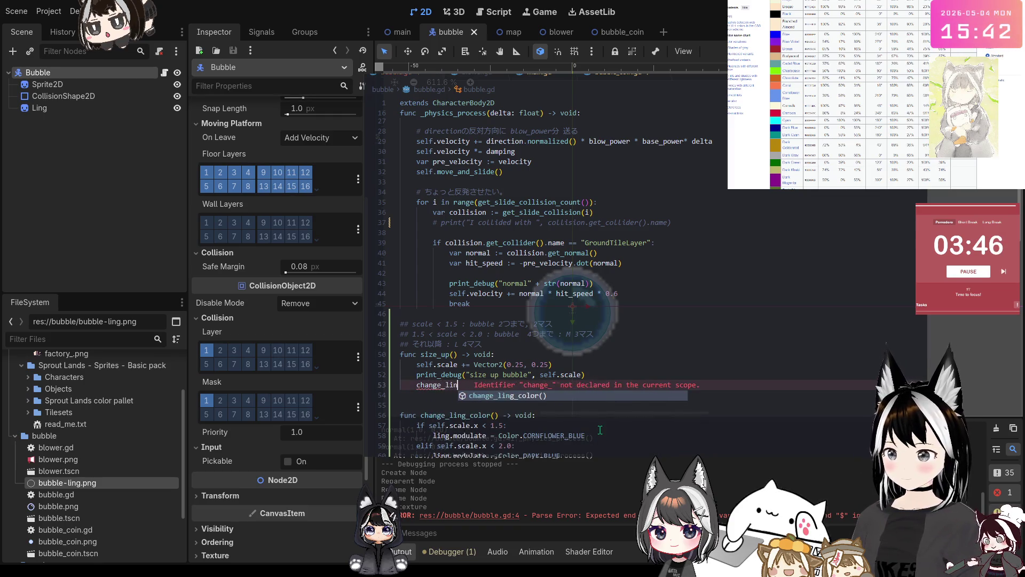
{"action": "key", "text": "Return"}
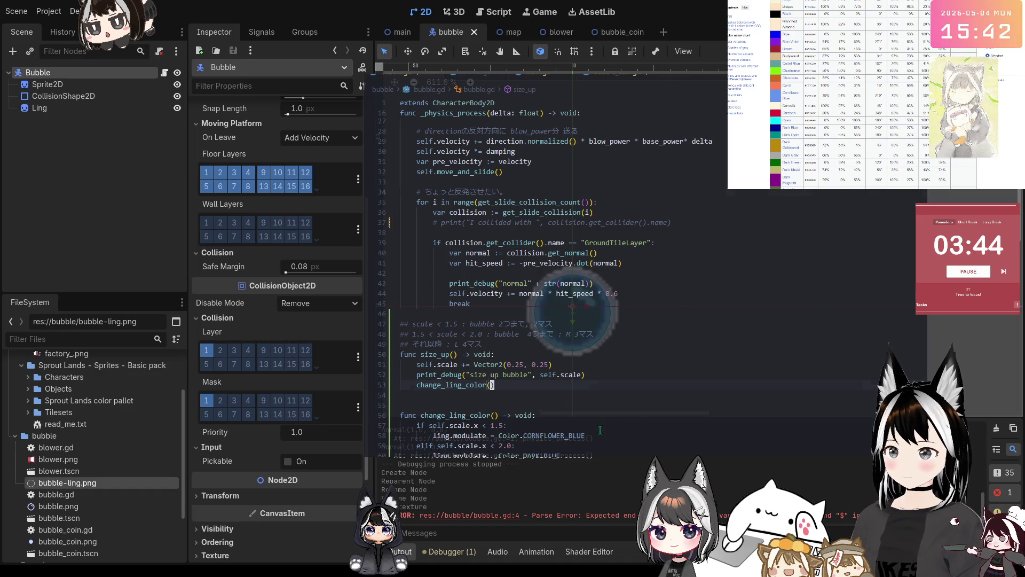
{"action": "key", "text": "alt+Left"}
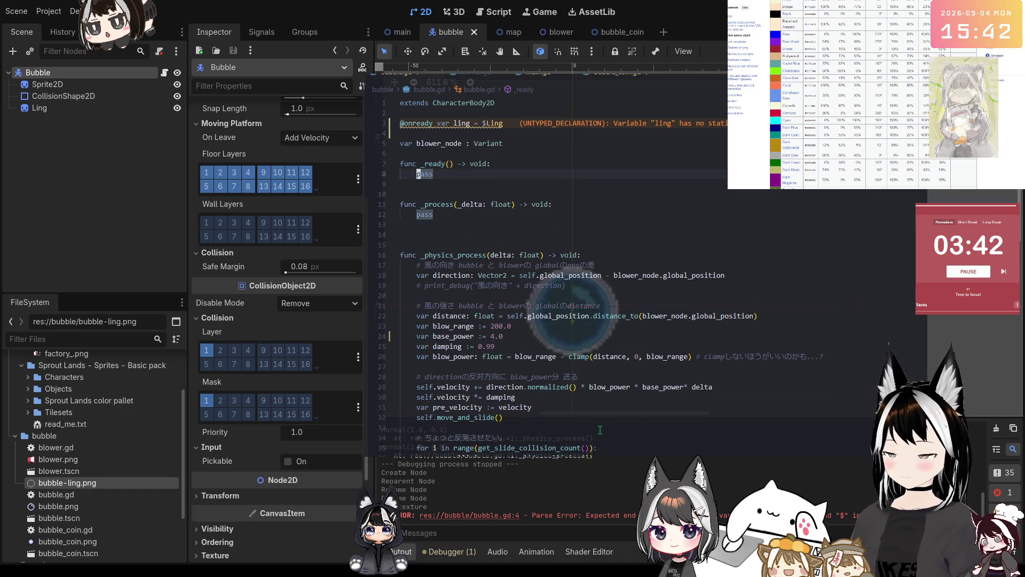
{"action": "key", "text": "ctrl+v"}
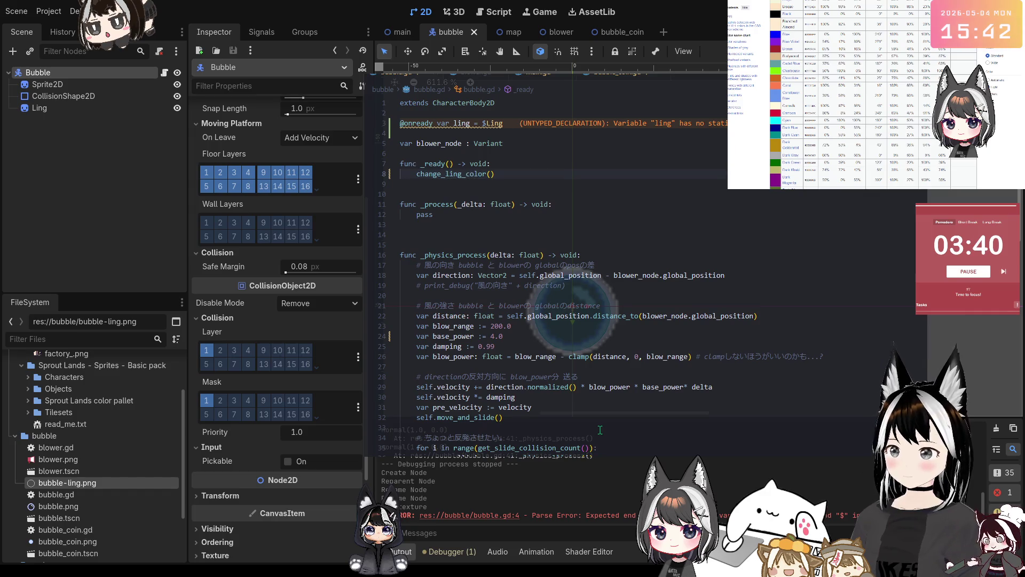
{"action": "left_click", "coordinate": [105, 164]}
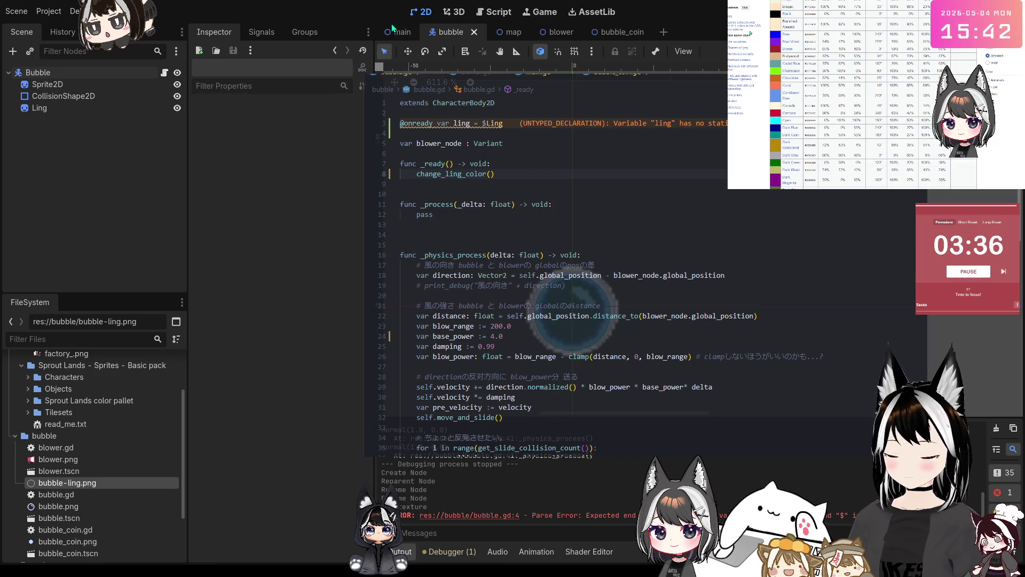
Test-run the scale-based ring tint, stop the game, and jump to change_ling_color's definition.
{"action": "key", "text": "F5"}
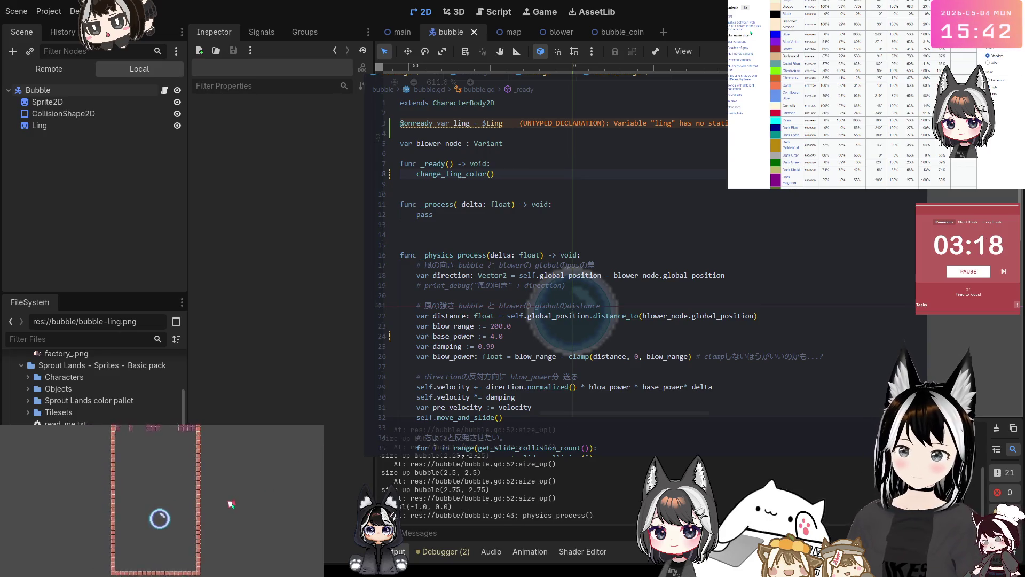
{"action": "key", "text": "F8"}
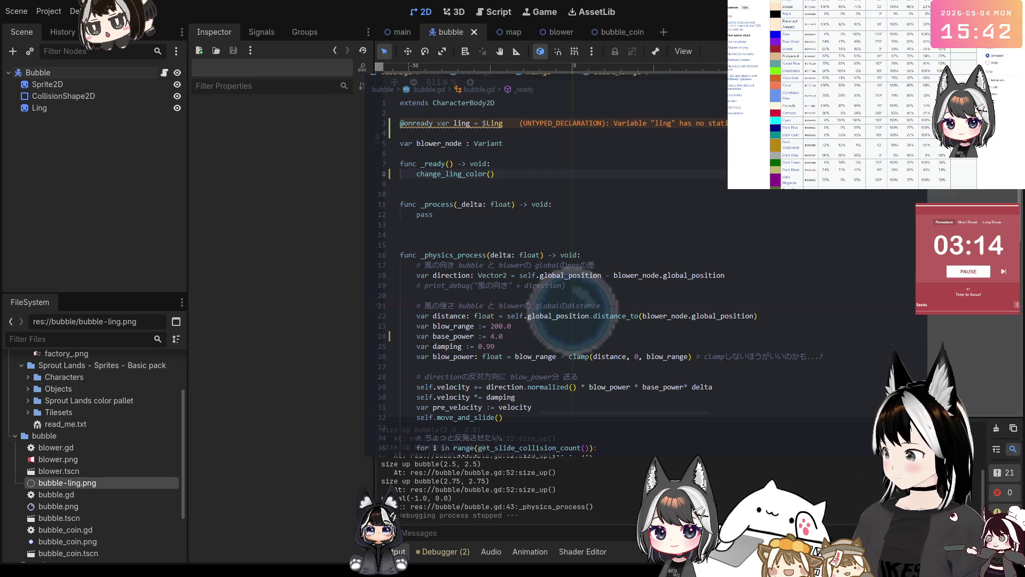
{"action": "left_click", "coordinate": [454, 174], "text": "ctrl"}
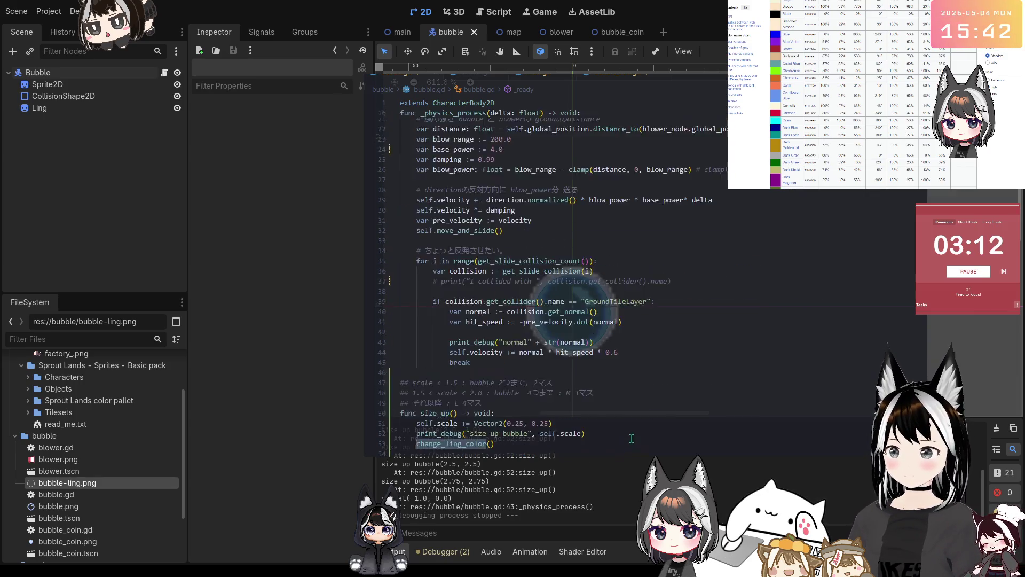
{"action": "scroll", "coordinate": [619, 397], "scroll_direction": "up", "scroll_amount": 4}
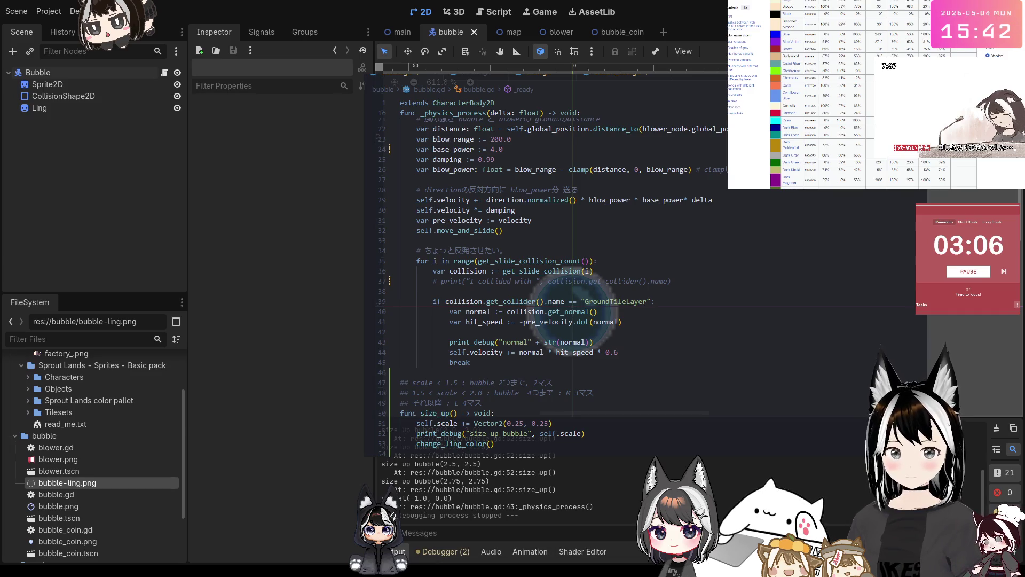
{"action": "scroll", "coordinate": [501, 391], "scroll_direction": "up", "scroll_amount": 4}
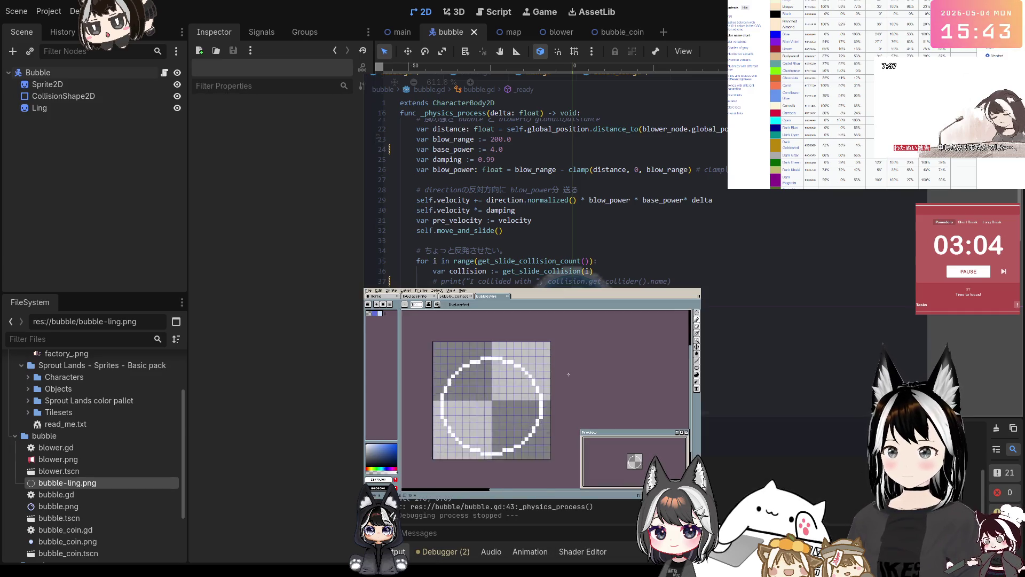
Paint white pencil pixels along the ring's bottom and bottom-right edges.
{"action": "left_click_drag", "start_coordinate": [579, 363], "coordinate": [575, 375]}
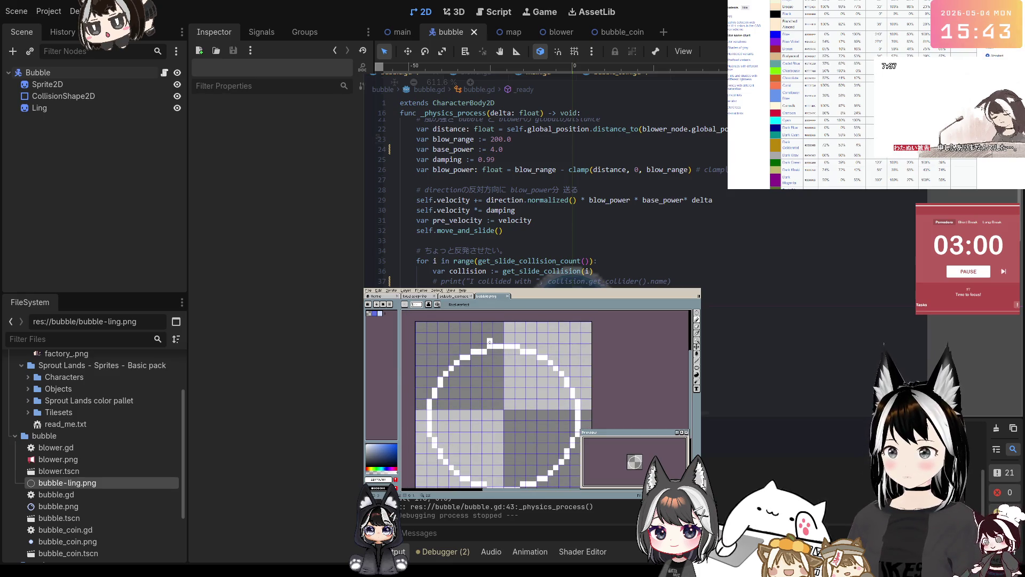
{"action": "scroll", "coordinate": [489, 341], "scroll_direction": "down", "scroll_amount": 1}
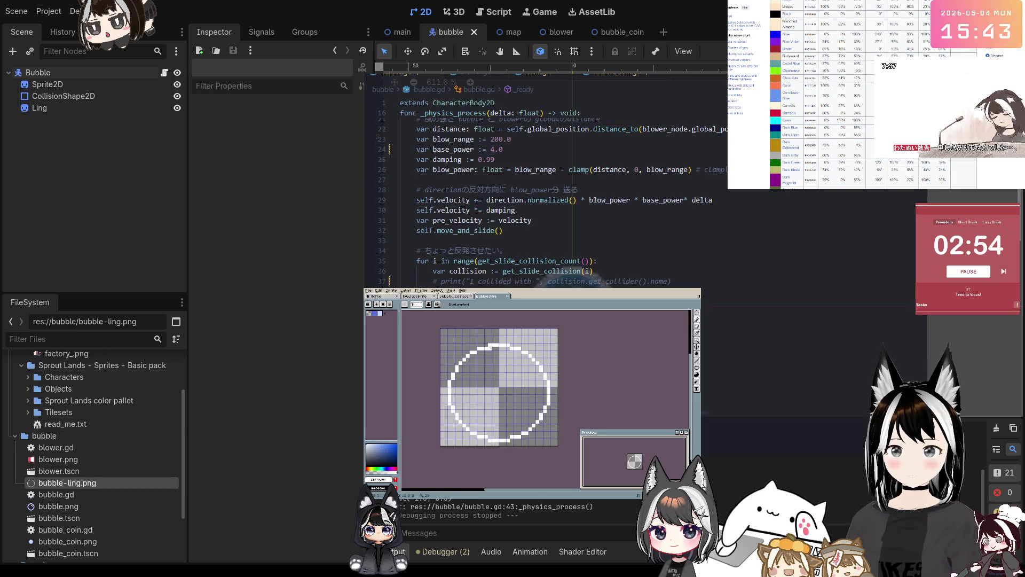
{"action": "scroll", "coordinate": [486, 354], "scroll_direction": "up", "scroll_amount": 1}
{"action": "scroll", "coordinate": [520, 426], "scroll_direction": "down", "scroll_amount": 3}
{"action": "left_click_drag", "start_coordinate": [485, 445], "coordinate": [511, 448]}
{"action": "left_click", "coordinate": [519, 441]}
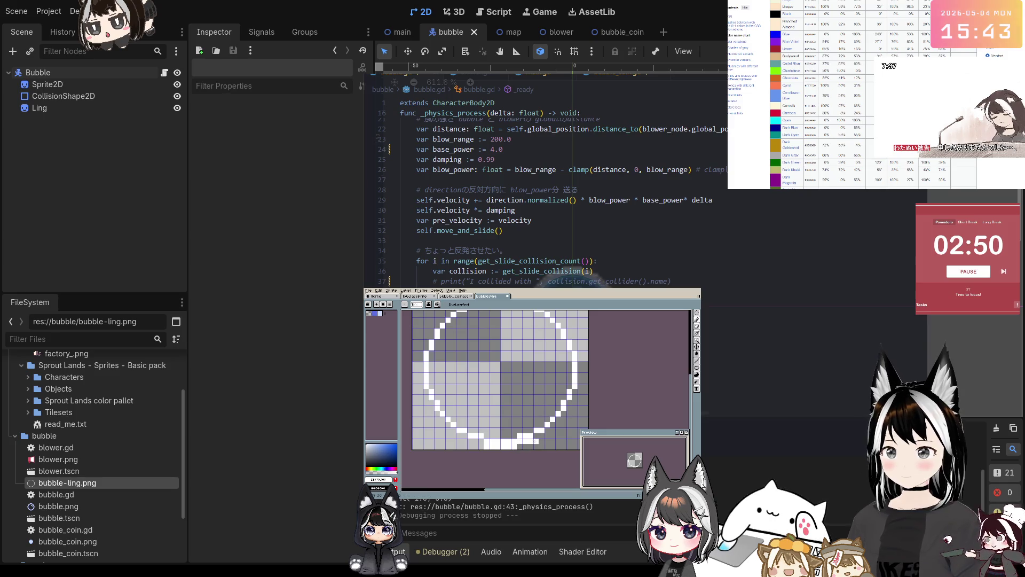
{"action": "left_click_drag", "start_coordinate": [541, 435], "coordinate": [521, 441]}
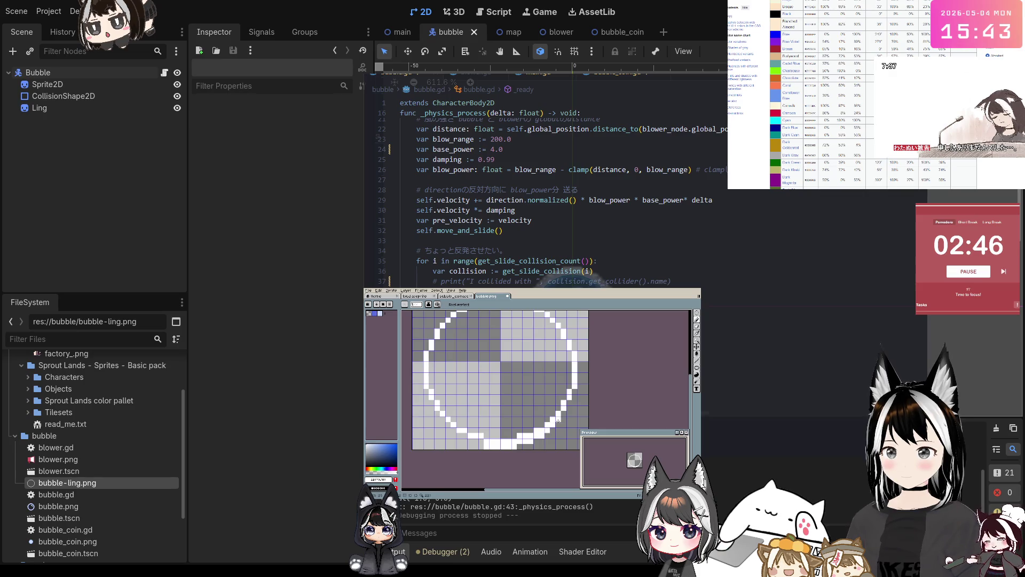
{"action": "left_click_drag", "start_coordinate": [586, 380], "coordinate": [555, 422]}
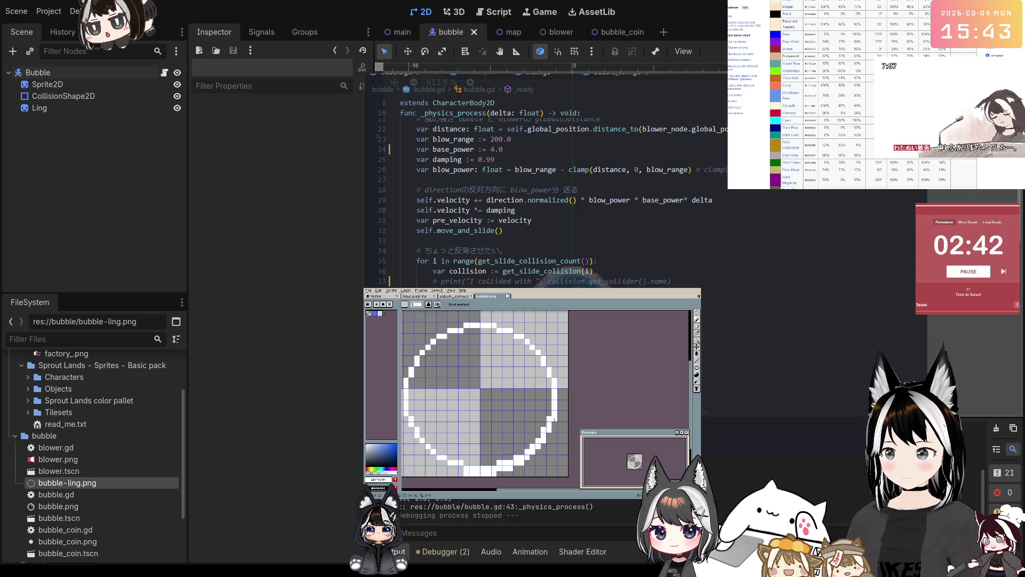
{"action": "mouse_move", "coordinate": [572, 404]}
{"action": "left_mouse_down"}
{"action": "mouse_move", "coordinate": [549, 398]}
{"action": "mouse_move", "coordinate": [548, 416]}
{"action": "left_mouse_up"}
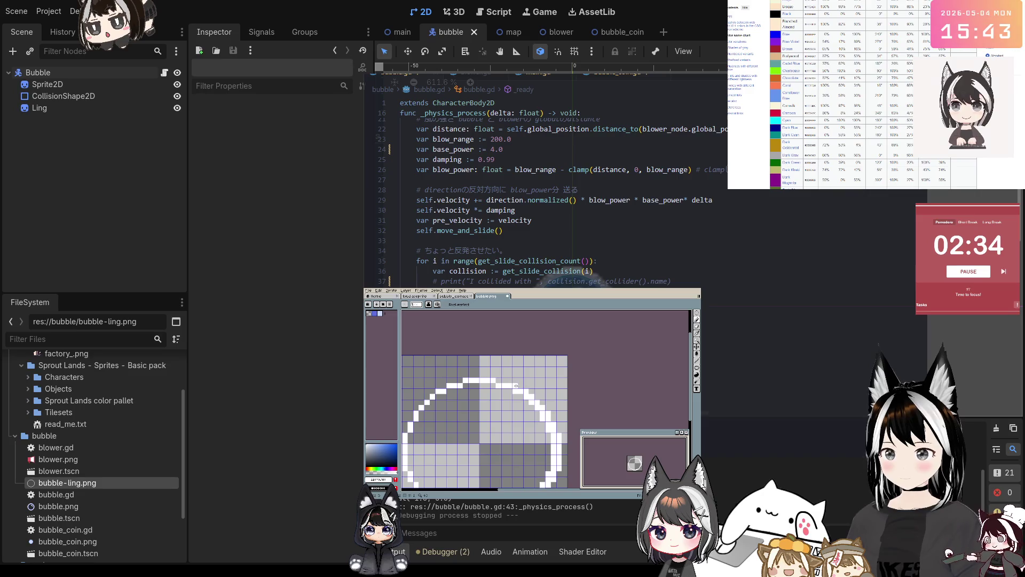
Draw a white pixel row along the ring's top, undoing a stray stroke.
{"action": "left_click", "coordinate": [505, 380]}
{"action": "mouse_move", "coordinate": [493, 375]}
{"action": "left_mouse_down"}
{"action": "mouse_move", "coordinate": [460, 375]}
{"action": "mouse_move", "coordinate": [548, 391]}
{"action": "left_mouse_up"}
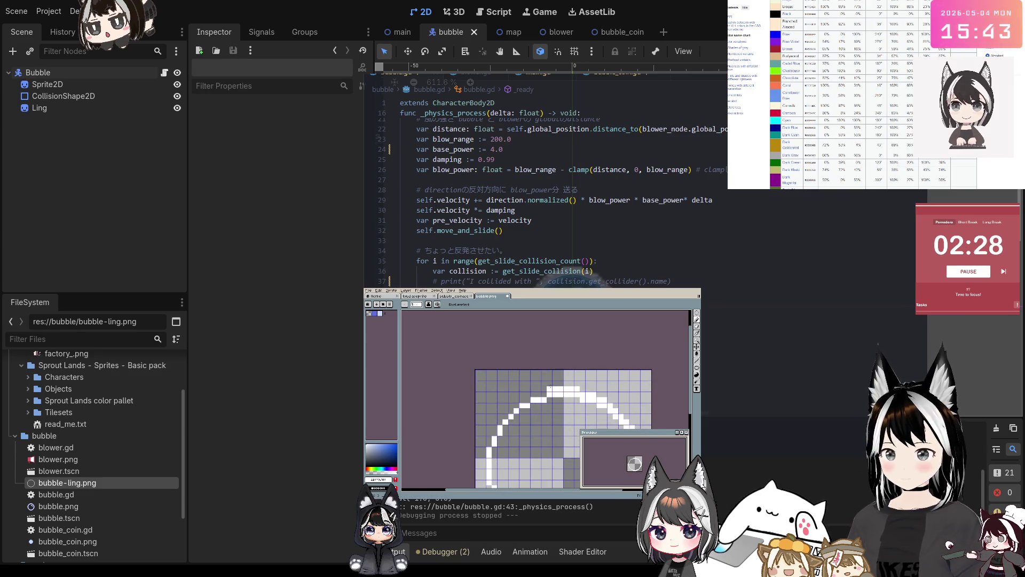
{"action": "left_click_drag", "start_coordinate": [528, 395], "coordinate": [518, 399]}
{"action": "key", "text": "ctrl+z"}
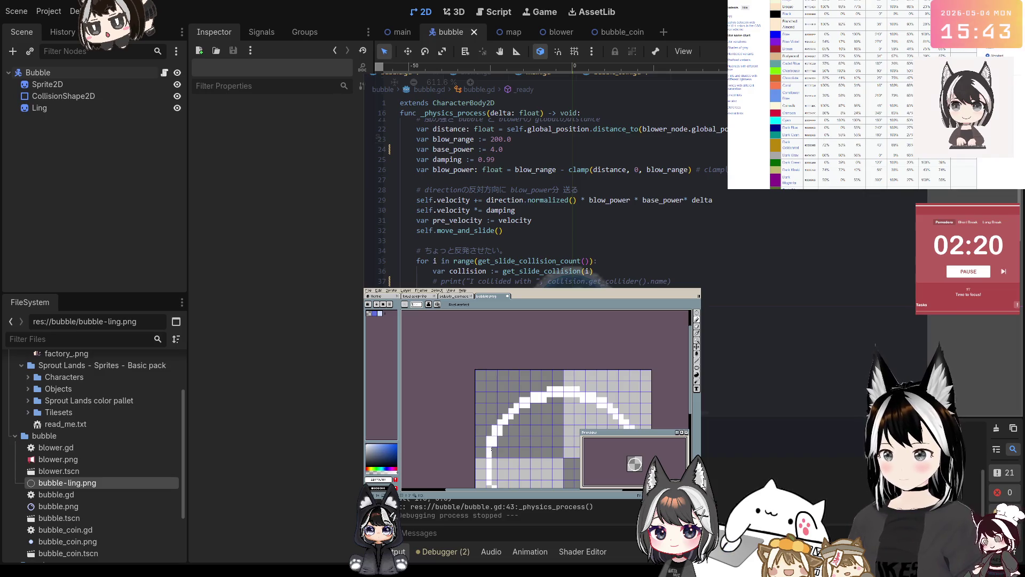
Thicken the ring's left edge with white pixels and close Aseprite.
{"action": "scroll", "coordinate": [546, 408], "scroll_direction": "down", "scroll_amount": 2}
{"action": "left_click_drag", "start_coordinate": [503, 397], "coordinate": [503, 428]}
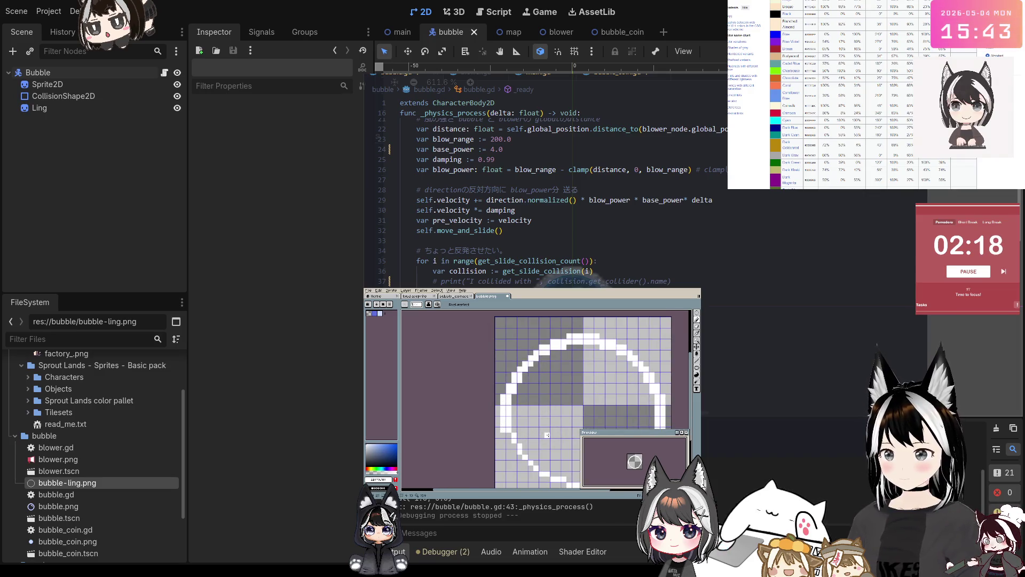
{"action": "scroll", "coordinate": [546, 435], "scroll_direction": "down", "scroll_amount": 2}
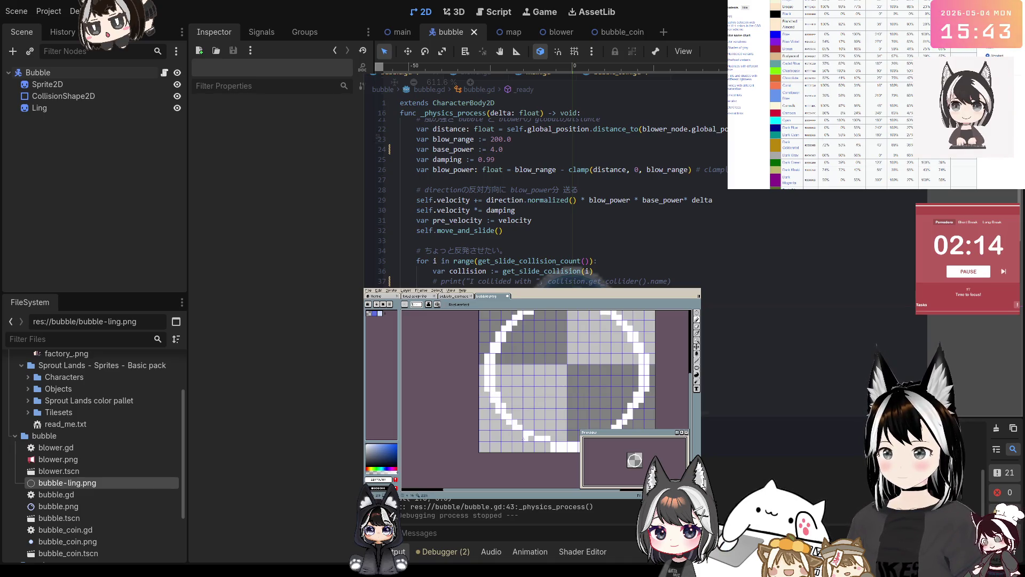
{"action": "scroll", "coordinate": [530, 411], "scroll_direction": "down", "scroll_amount": 3}
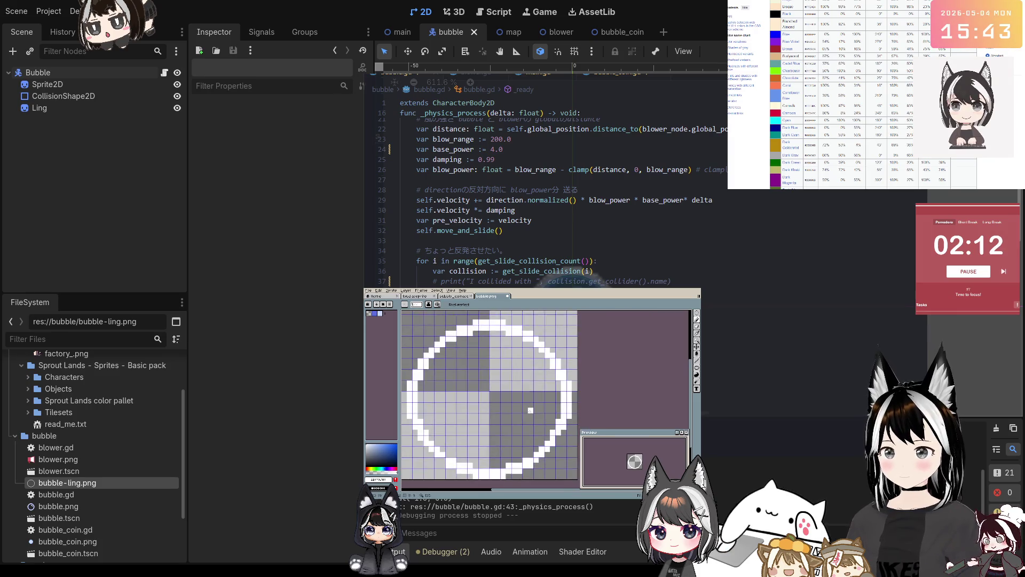
{"action": "scroll", "coordinate": [529, 412], "scroll_direction": "up", "scroll_amount": 1}
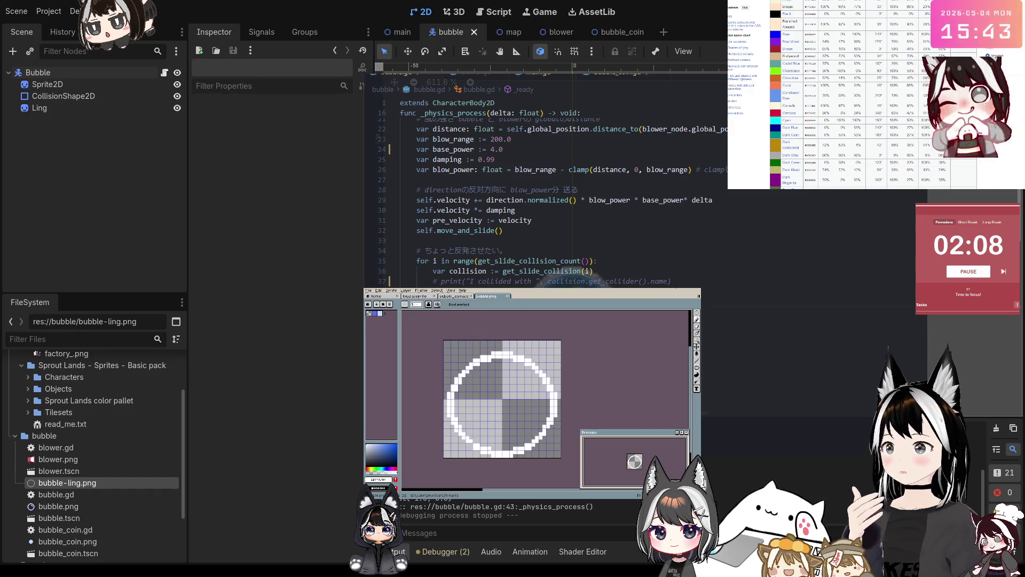
{"action": "left_click", "coordinate": [697, 292]}
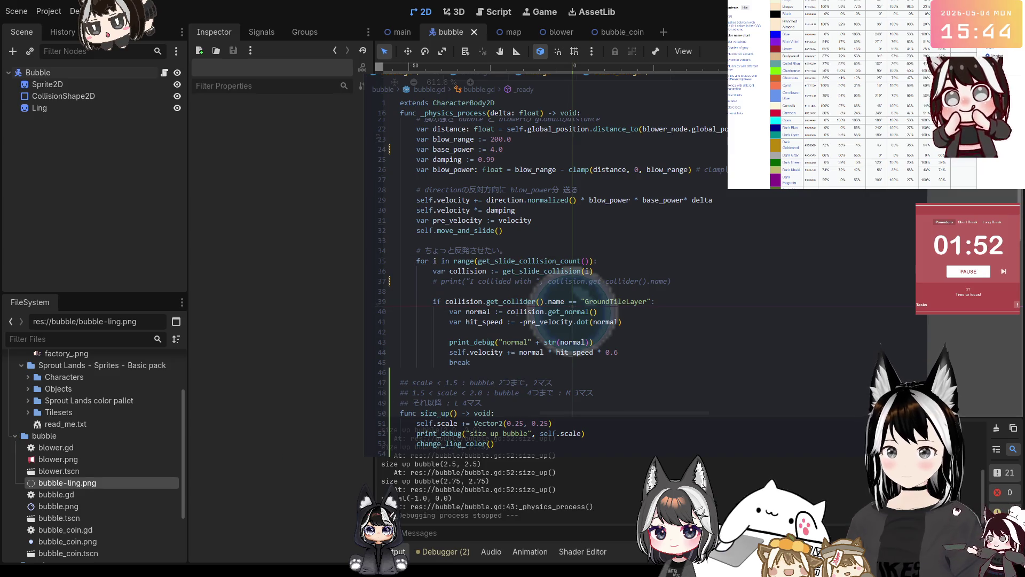
Open the main scene, play-test the bubble ring, then stop the game.
{"action": "left_click", "coordinate": [395, 32]}
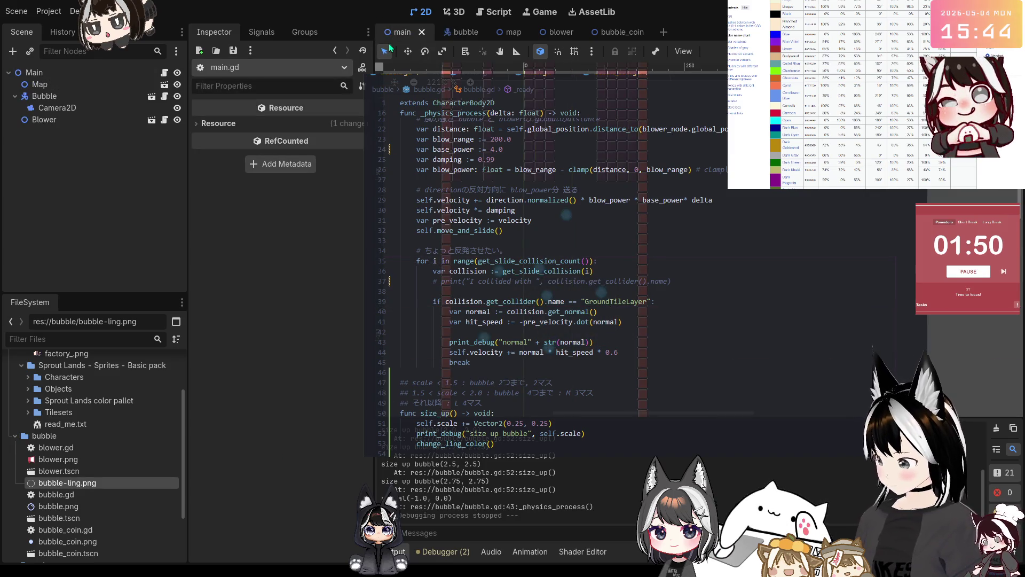
{"action": "key", "text": "F5"}
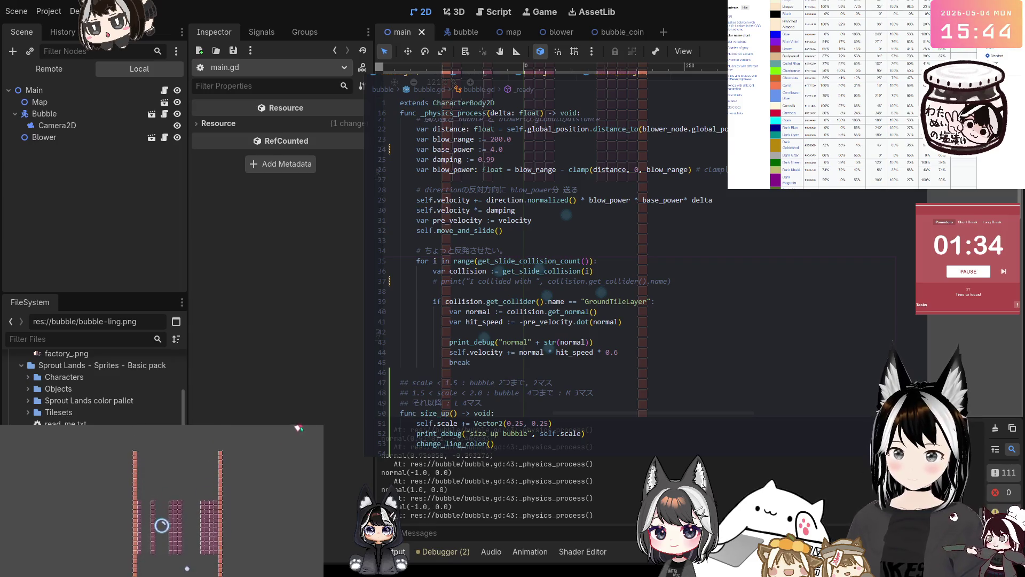
{"action": "key", "text": "F8"}
{"action": "left_click", "coordinate": [540, 433]}
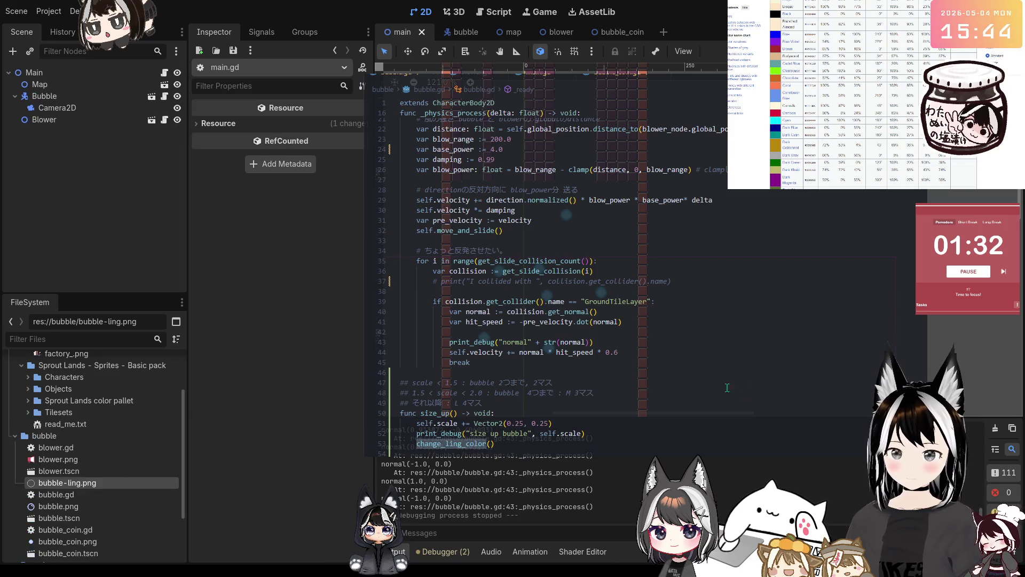
Change the middle colour threshold in change_ling_color from 2.0 to 2.25.
{"action": "scroll", "coordinate": [537, 402], "scroll_direction": "down", "scroll_amount": 4}
{"action": "left_click", "coordinate": [512, 387]}
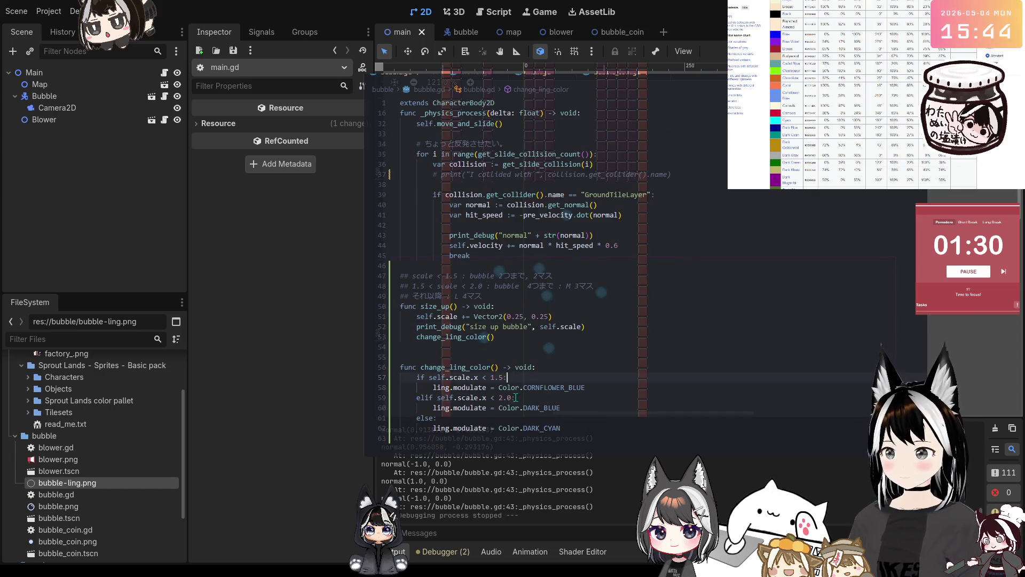
{"action": "key", "text": "shift+Down"}
{"action": "key", "text": "Right"}
{"action": "key", "text": "Delete"}
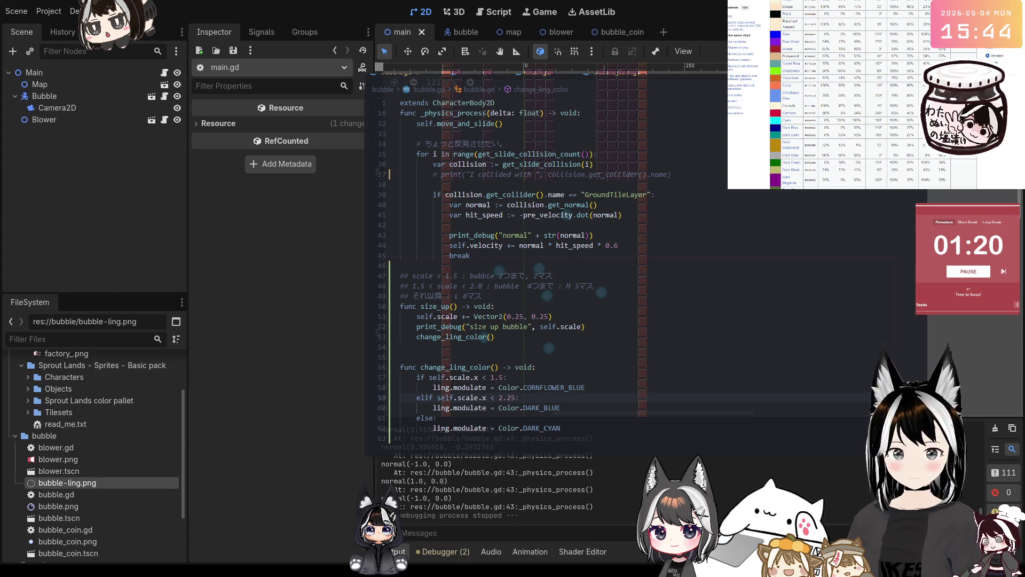
{"action": "double_click", "coordinate": [507, 398]}
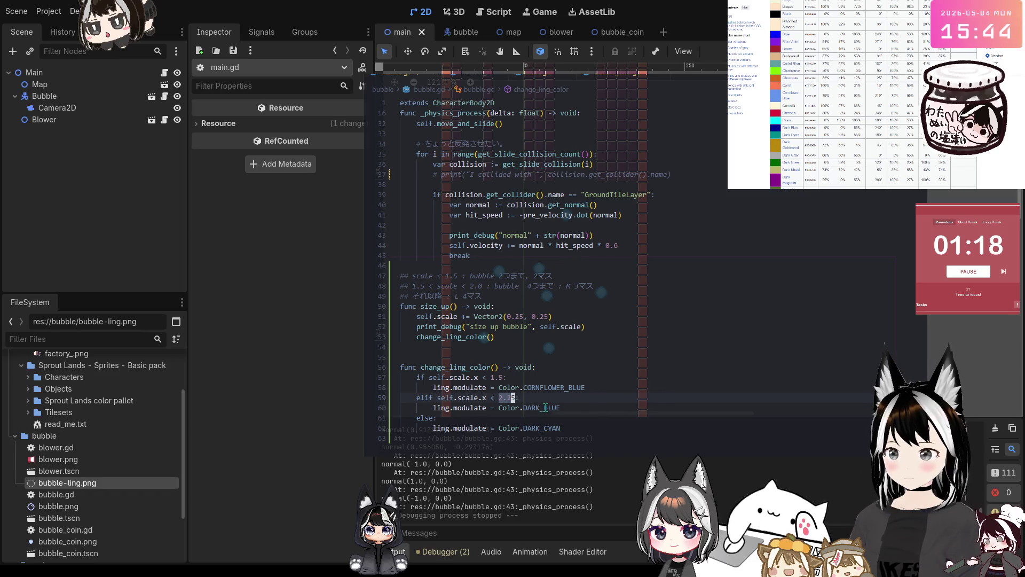
{"action": "key", "text": "Right"}
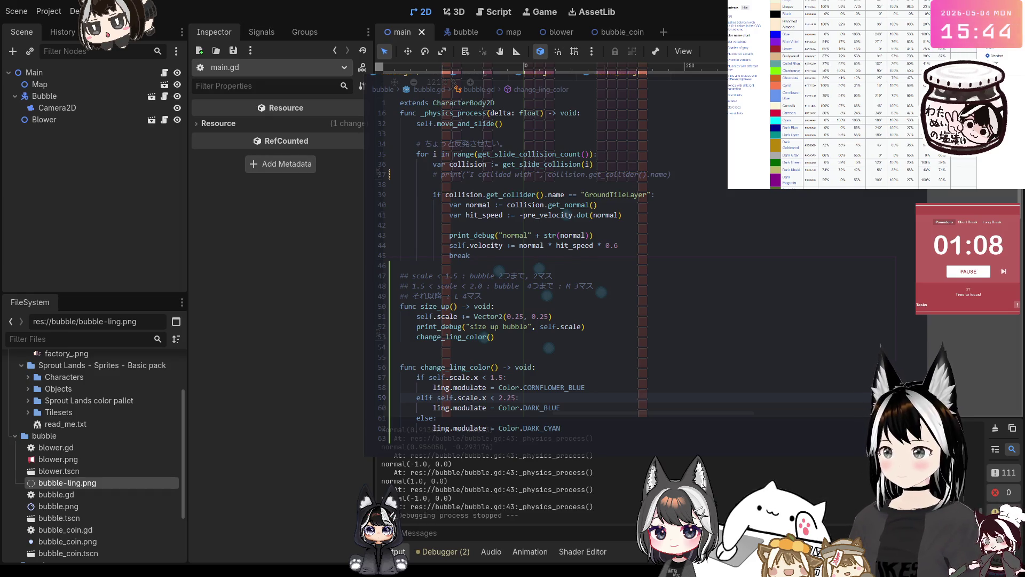
{"action": "scroll", "coordinate": [849, 96], "scroll_direction": "down", "scroll_amount": 5}
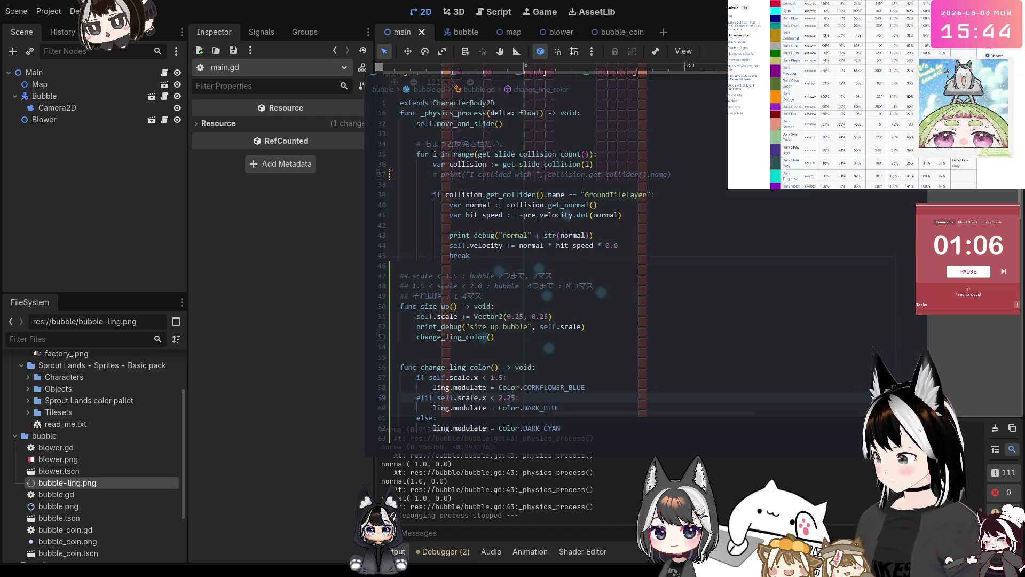
{"action": "scroll", "coordinate": [773, 127], "scroll_direction": "down", "scroll_amount": 5}
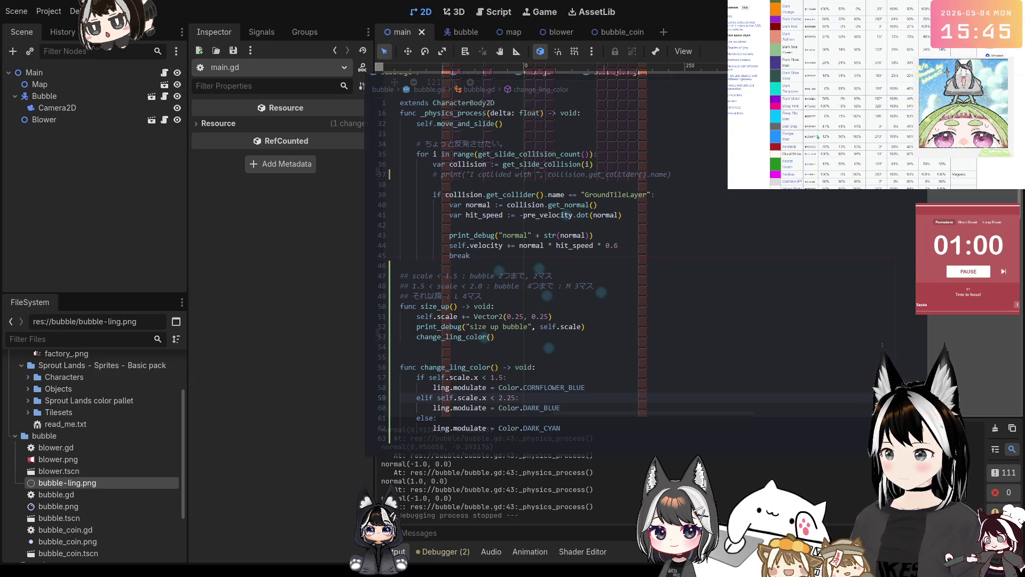
{"action": "scroll", "coordinate": [817, 137], "scroll_direction": "up", "scroll_amount": 5}
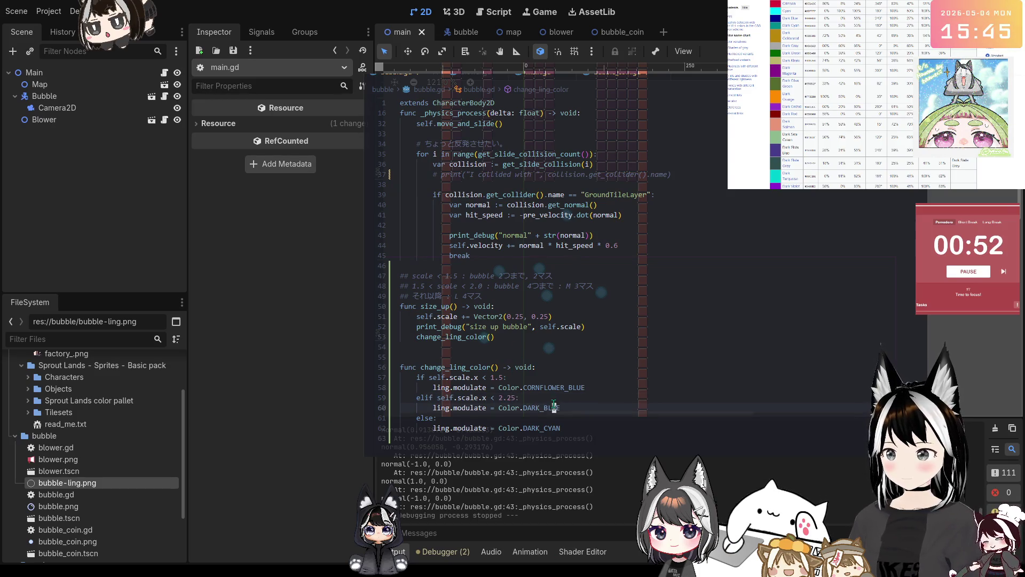
Set the ring colours to Color.DARK_BLUE, Color.DARK_CYAN and Color.DARK_ORANGE, then test-run.
{"action": "double_click", "coordinate": [568, 387]}
{"action": "key", "text": "Down"}
{"action": "key", "text": "Down"}
{"action": "key", "text": "Down"}
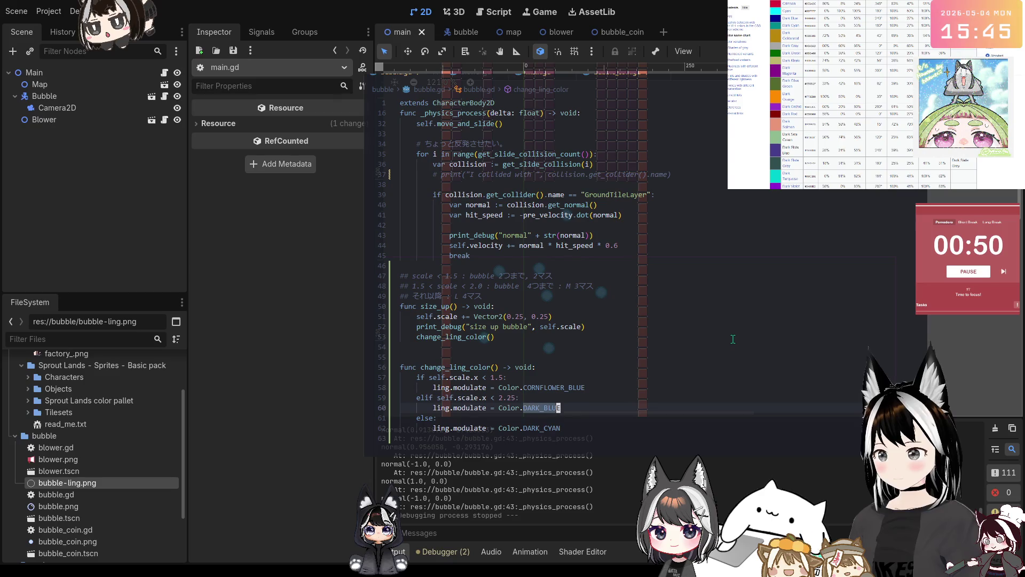
{"action": "key", "text": "BackSpace"}
{"action": "key", "text": "BackSpace"}
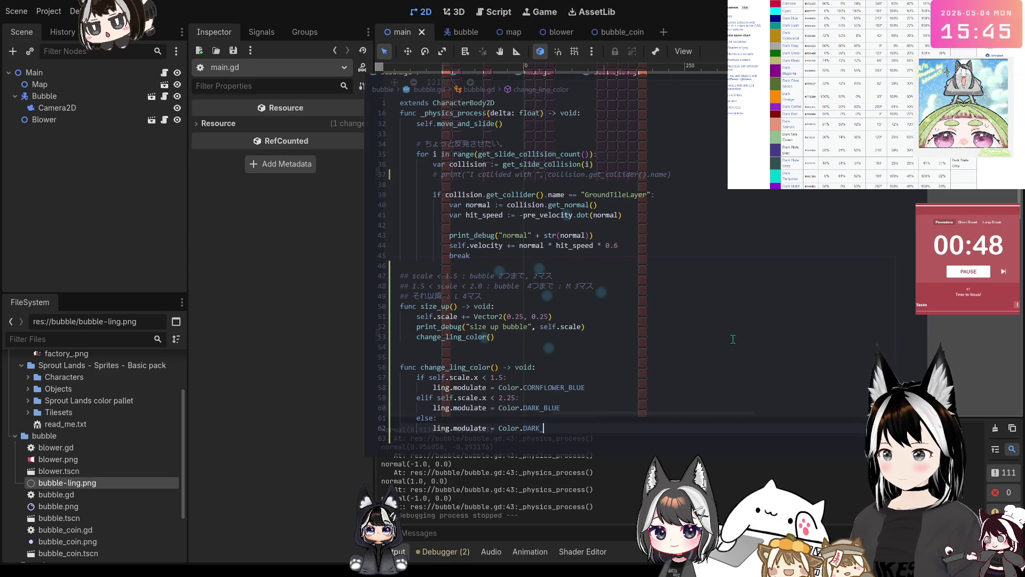
{"action": "type", "text": "ORAN"}
{"action": "key", "text": "Up"}
{"action": "key", "text": "Up"}
{"action": "key", "text": "Up"}
{"action": "key", "text": "Down"}
{"action": "key", "text": "BackSpace"}
{"action": "type", "text": "CY"}
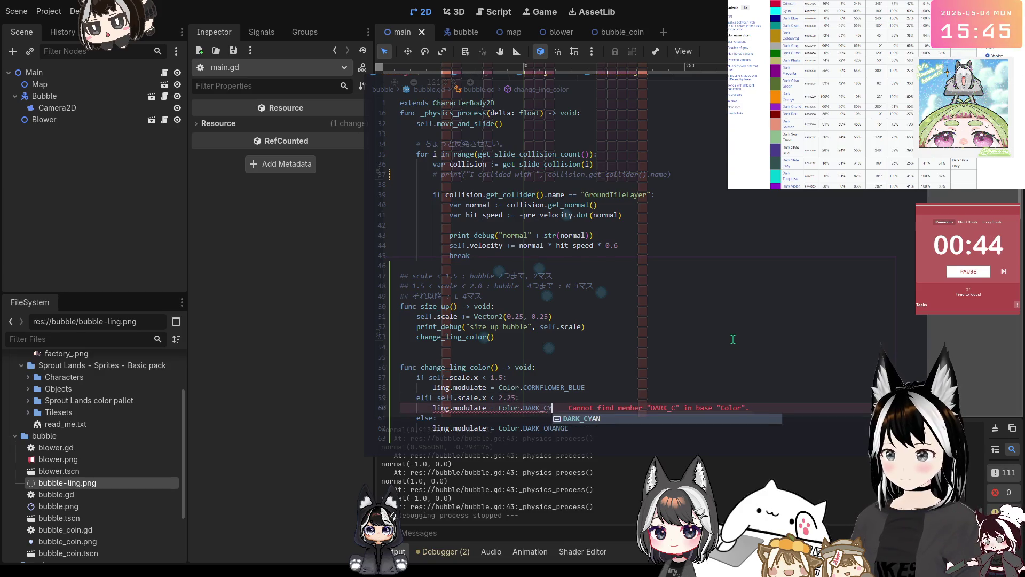
{"action": "key", "text": "Return"}
{"action": "key", "text": "Up"}
{"action": "key", "text": "Up"}
{"action": "key", "text": "ctrl+d"}
{"action": "type", "text": "DARK_B"}
{"action": "key", "text": "Return"}
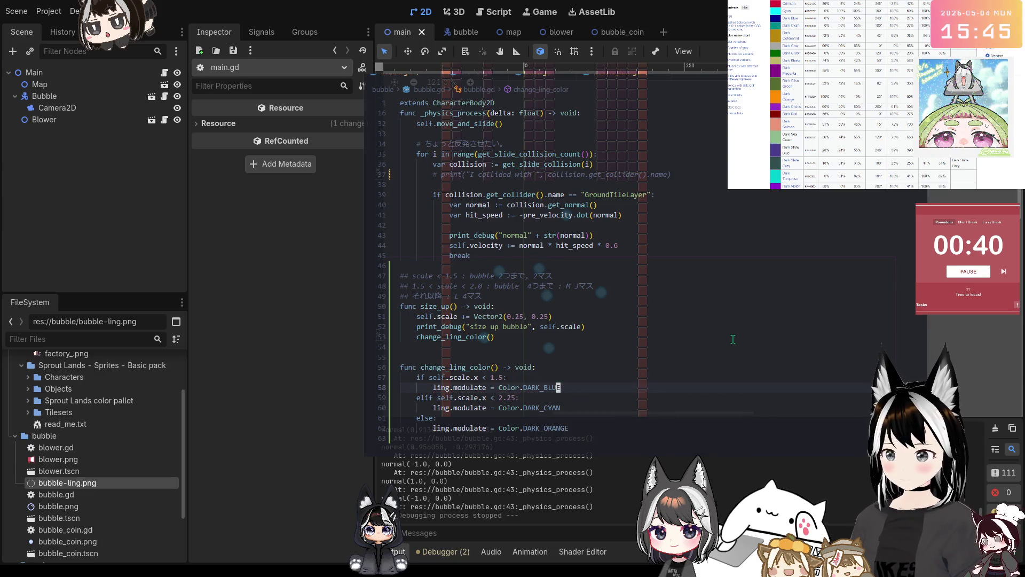
{"action": "key", "text": "ctrl+d"}
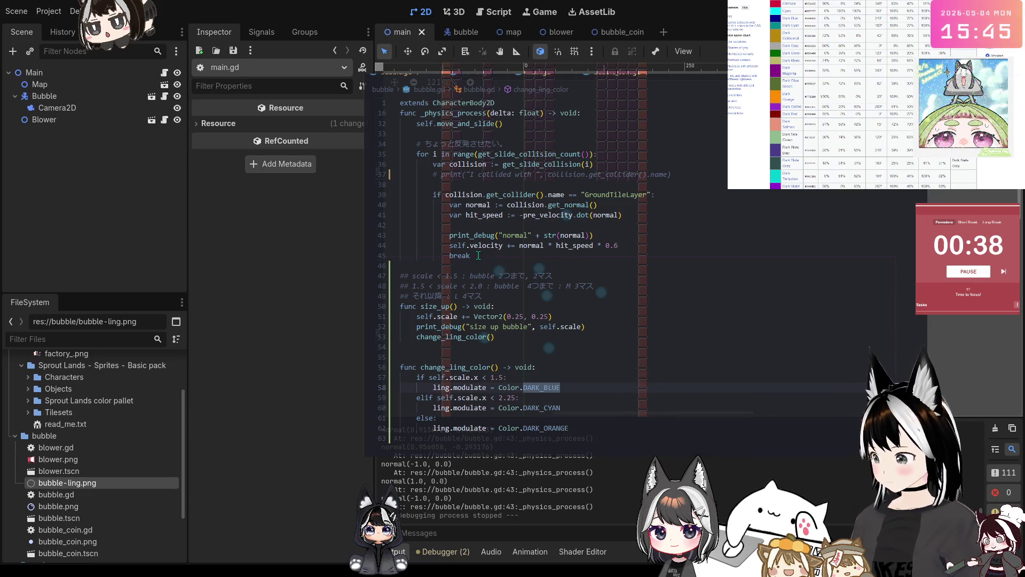
{"action": "key", "text": "F5"}
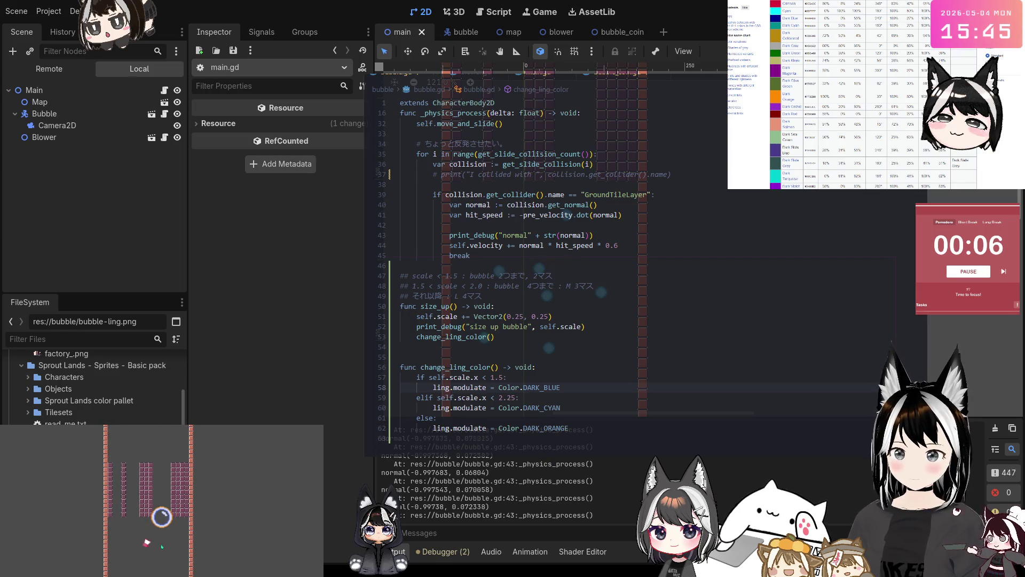
{"action": "key", "text": "F8"}
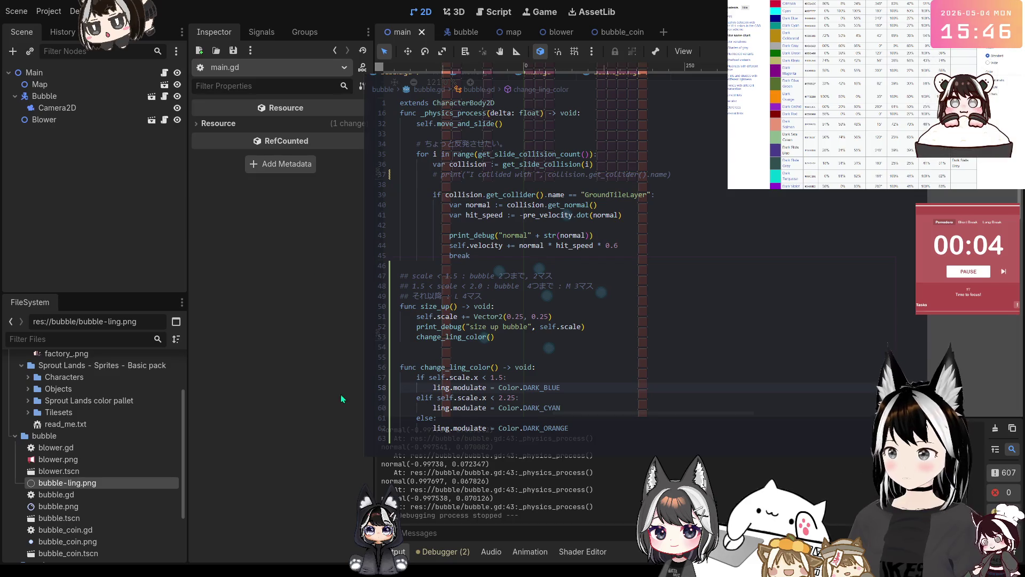
Stage all 12 changed files in the Source Control panel.
{"action": "double_click", "coordinate": [558, 387]}
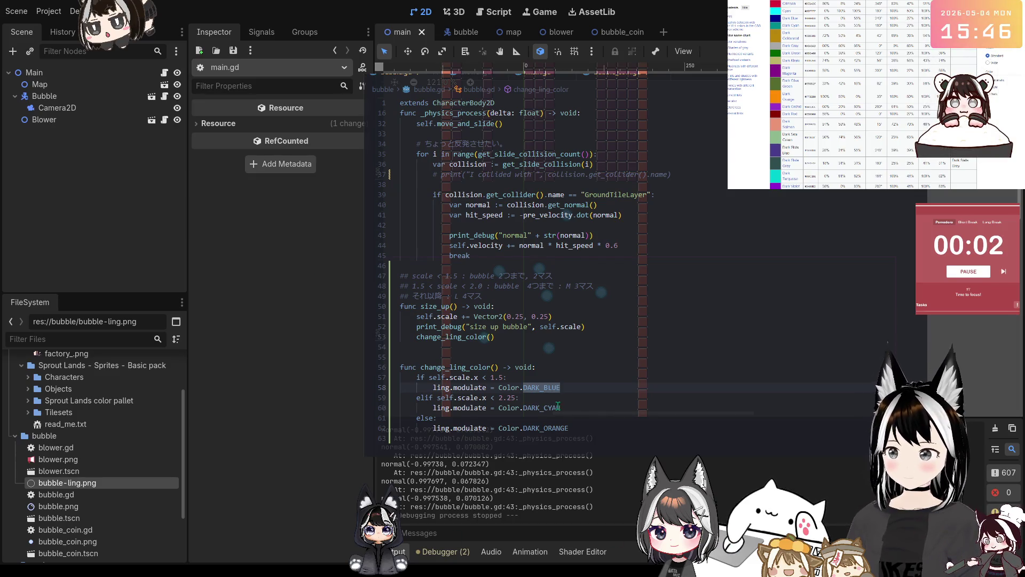
{"action": "left_click", "coordinate": [558, 405]}
{"action": "left_click", "coordinate": [534, 326]}
{"action": "left_click", "coordinate": [709, 253]}
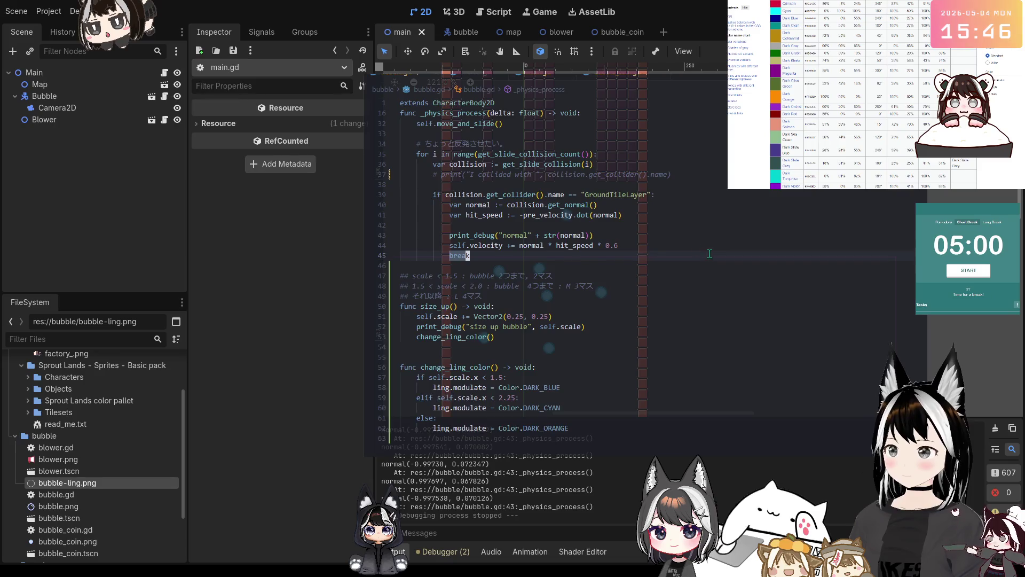
{"action": "key", "text": "ctrl+shift+g"}
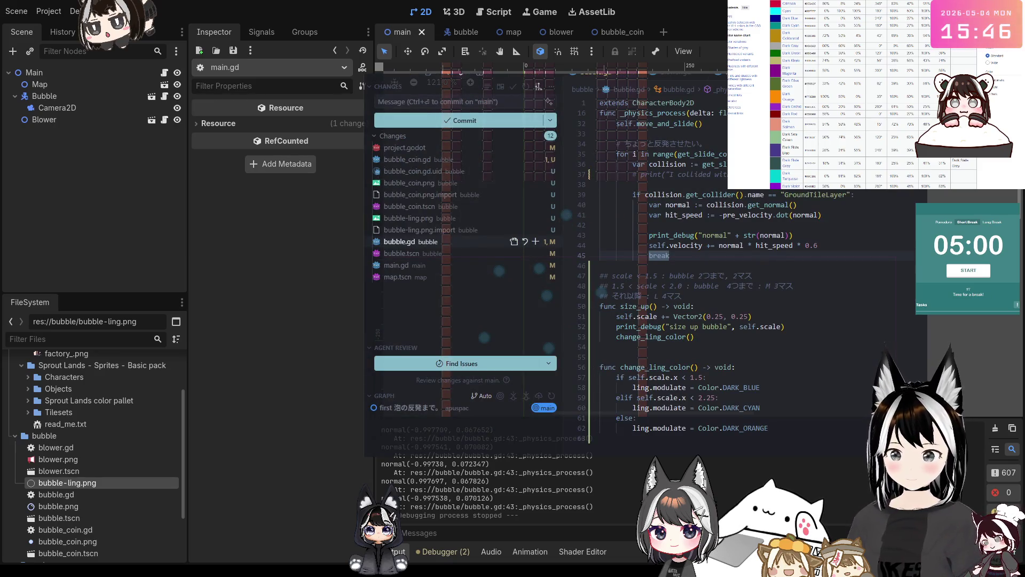
{"action": "left_click", "coordinate": [968, 270]}
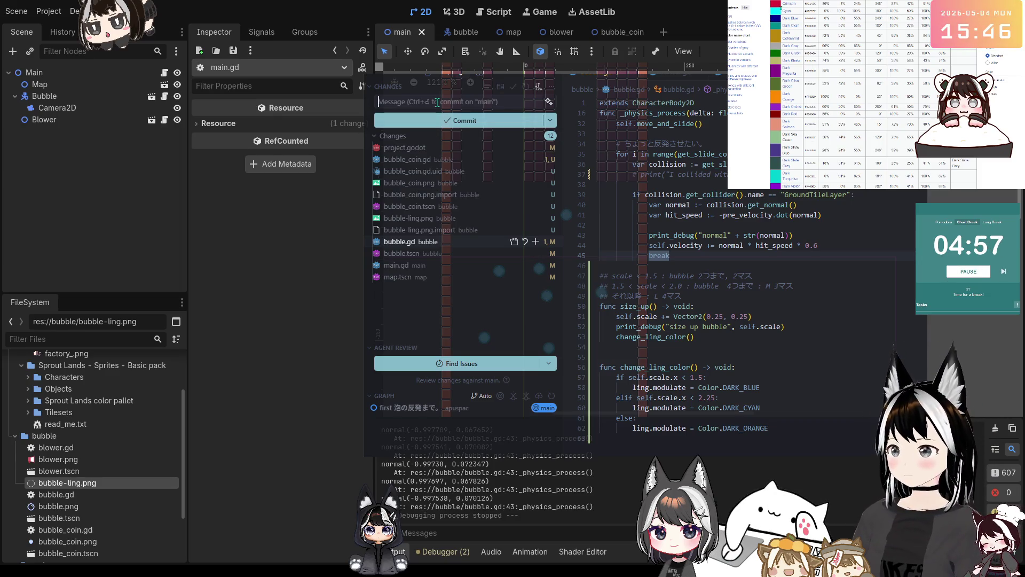
{"action": "mouse_move", "coordinate": [537, 135]}
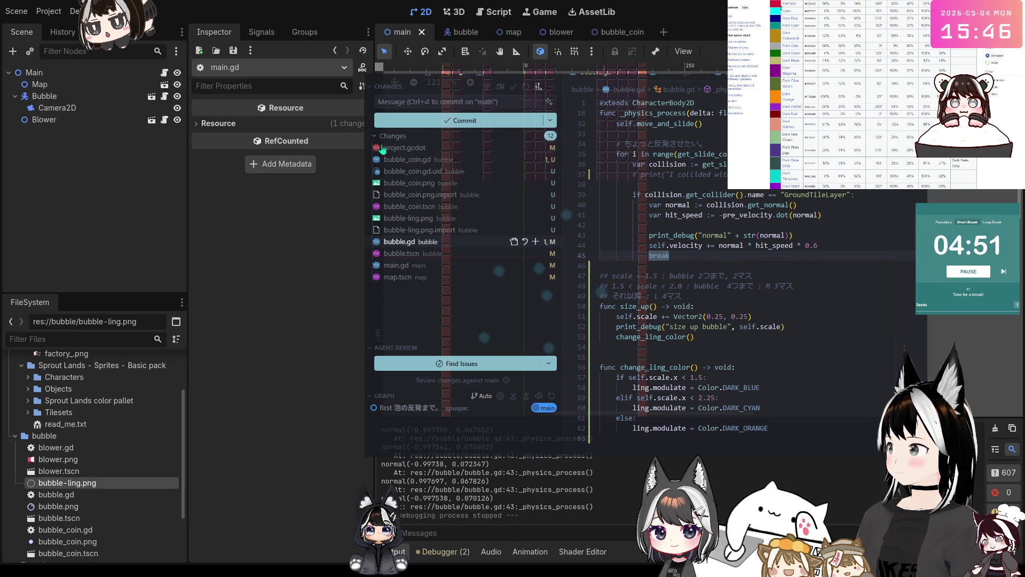
{"action": "left_click", "coordinate": [535, 136]}
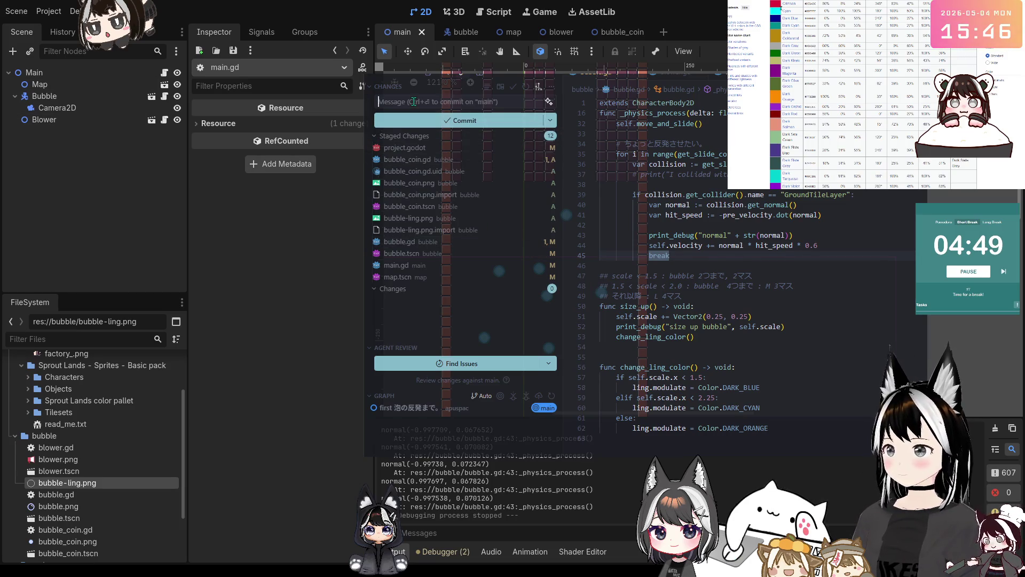
Commit with message 'bubbleをsizeupするように。bubbleのsizeが変わったら色を変えられるように変更。'.
{"action": "type", "text": "SML"}
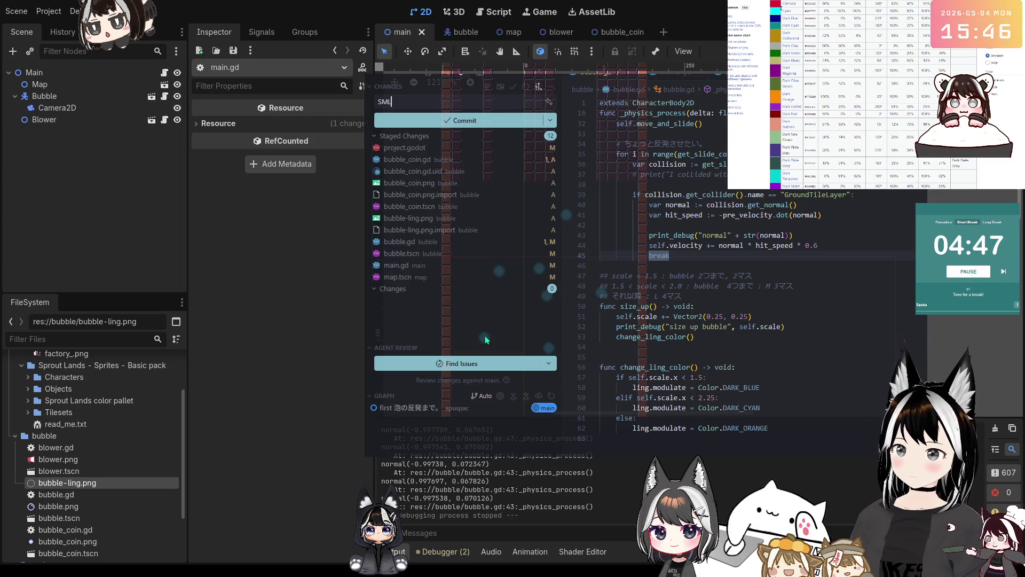
{"action": "key", "text": "BackSpace"}
{"action": "type", "text": "bubble"}
{"action": "type", "text": "のサイズま"}
{"action": "key", "text": "BackSpace"}
{"action": "key", "text": "BackSpace"}
{"action": "key", "text": "BackSpace"}
{"action": "key", "text": "BackSpace"}
{"action": "type", "text": "サイズあぶ"}
{"action": "key", "text": "BackSpace"}
{"action": "key", "text": "BackSpace"}
{"action": "key", "text": "BackSpace"}
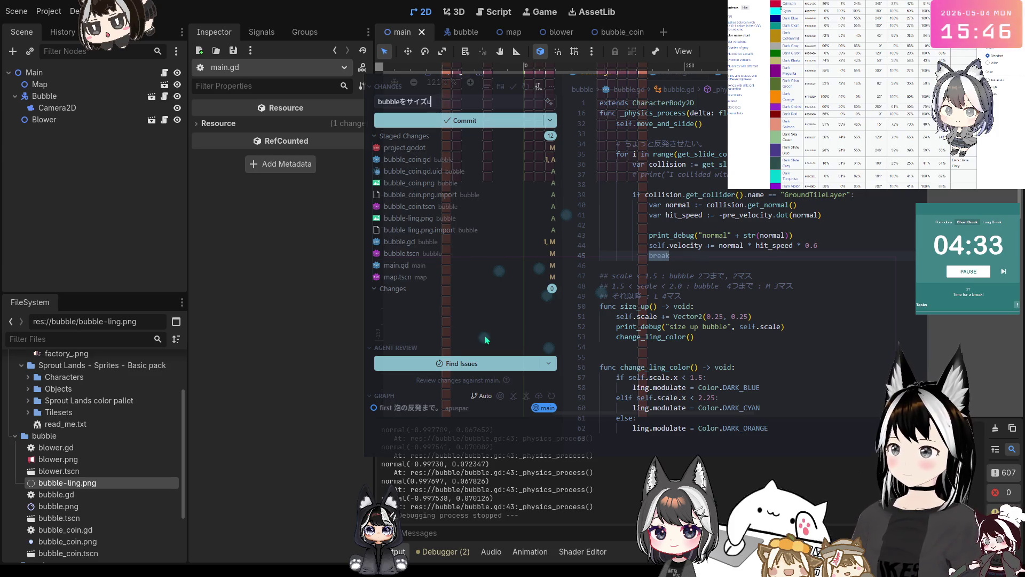
{"action": "type", "text": "sizeupするように"}
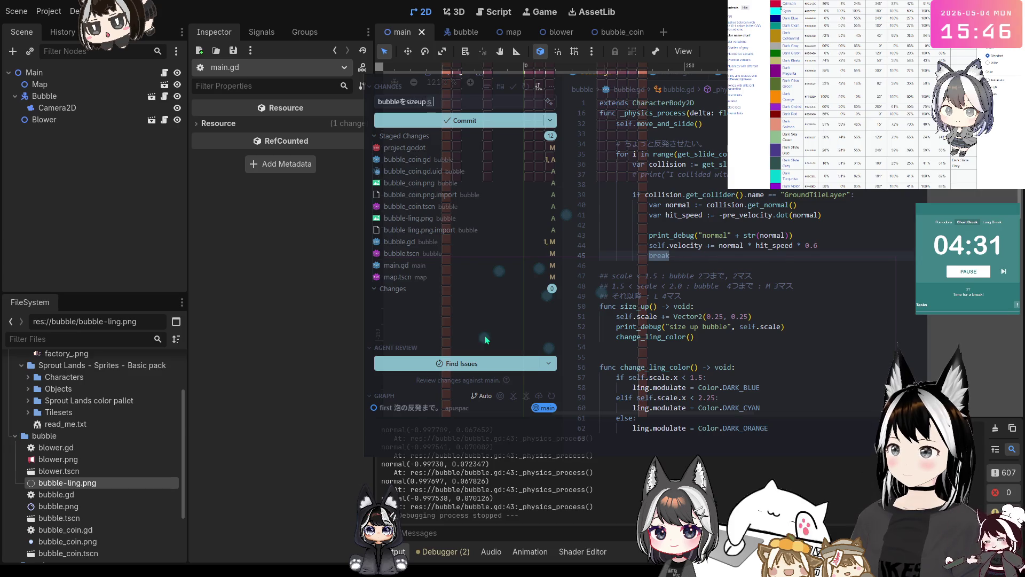
{"action": "type", "text": "。b"}
{"action": "type", "text": "ubble"}
{"action": "type", "text": "の"}
{"action": "type", "text": "size"}
{"action": "type", "text": "へ"}
{"action": "key", "text": "BackSpace"}
{"action": "type", "text": "が変わったら、"}
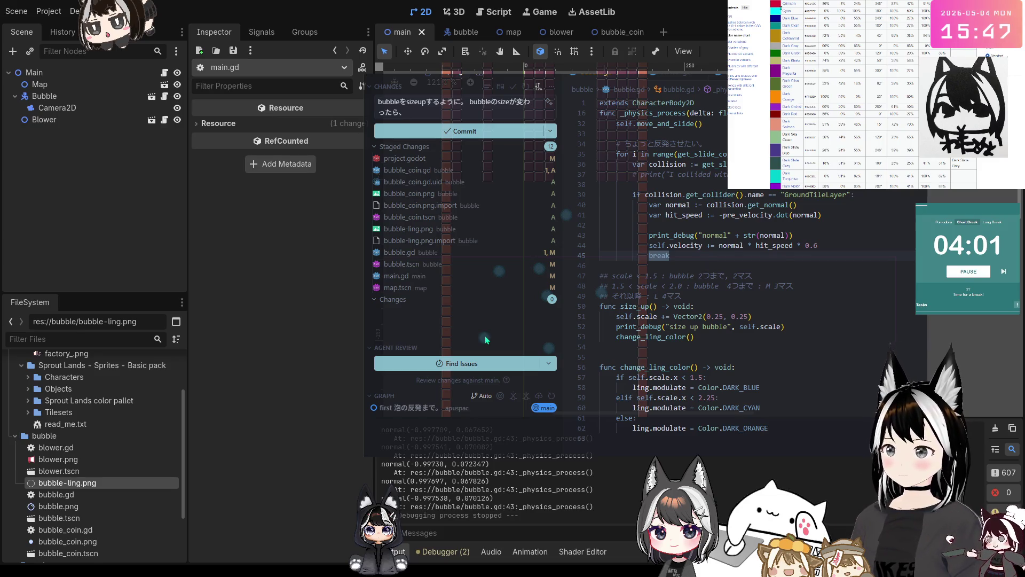
{"action": "key", "text": "BackSpace"}
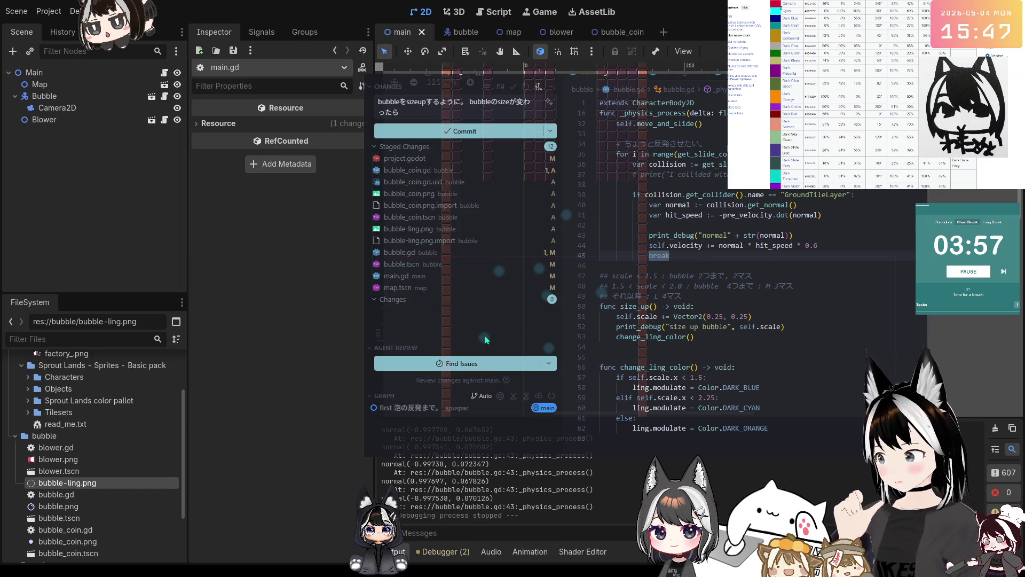
{"action": "key", "text": "BackSpace"}
{"action": "key", "text": "BackSpace"}
{"action": "key", "text": "BackSpace"}
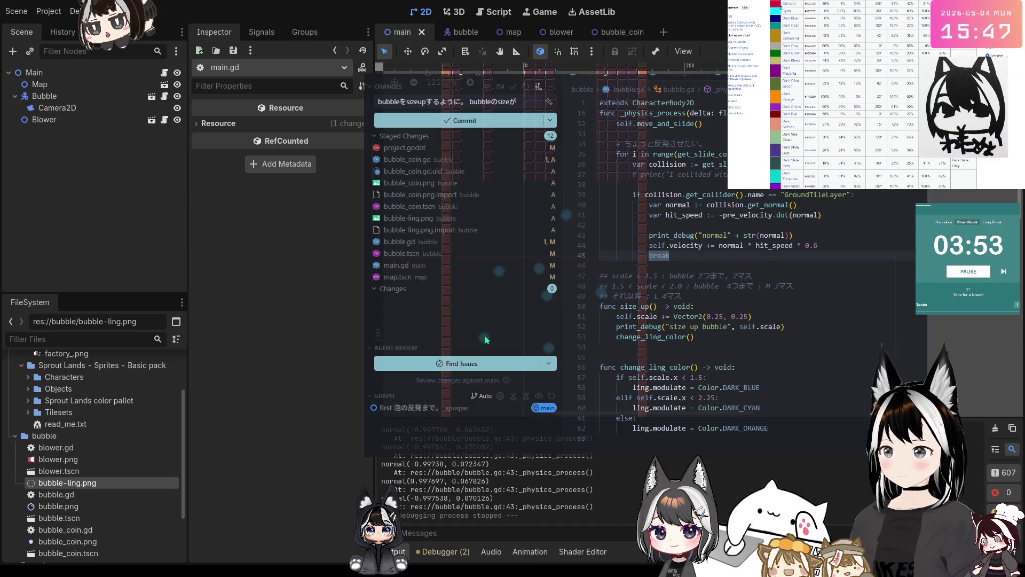
{"action": "type", "text": "変わったら"}
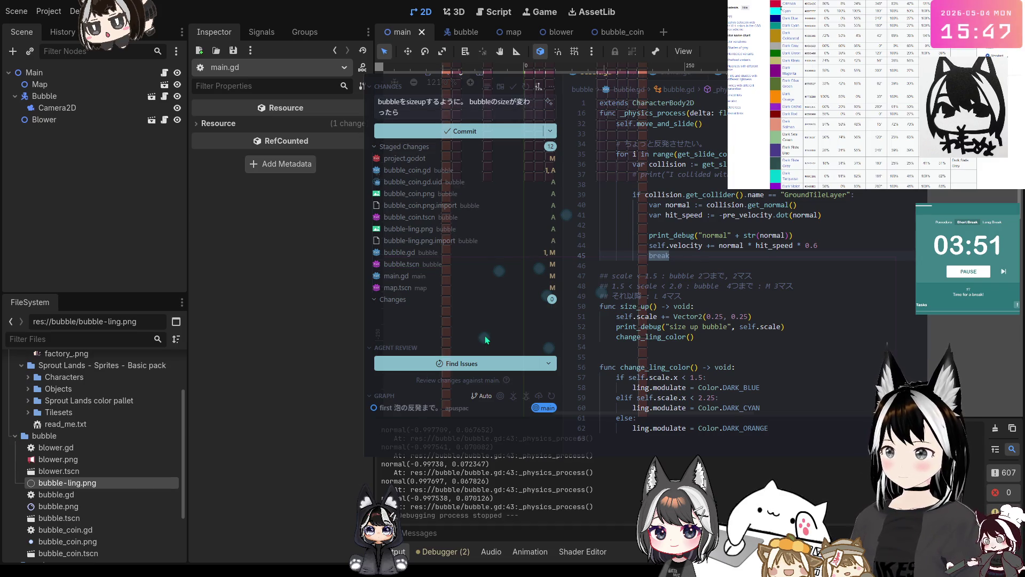
{"action": "type", "text": "色をかえられるように変更。"}
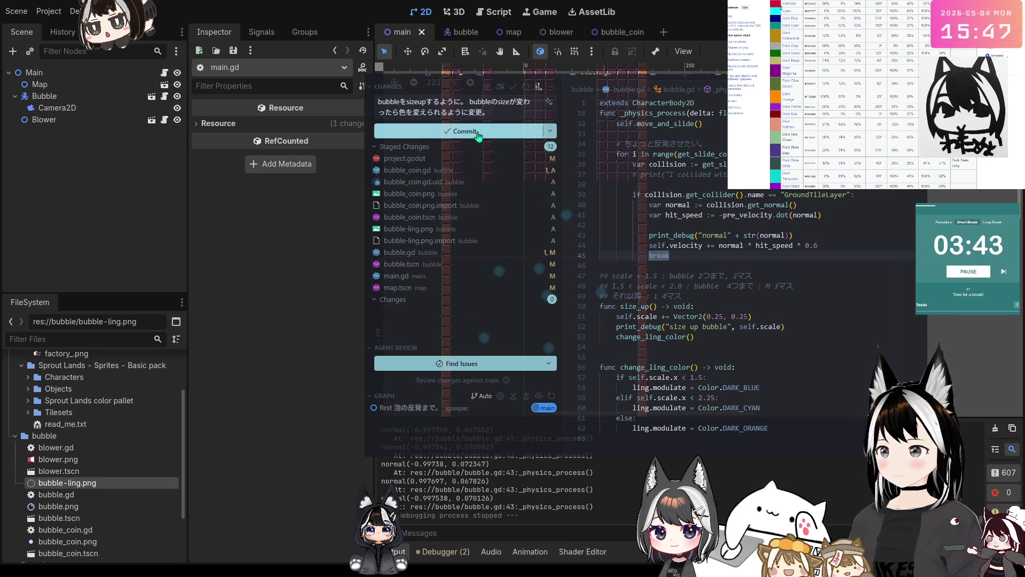
{"action": "left_click", "coordinate": [477, 133]}
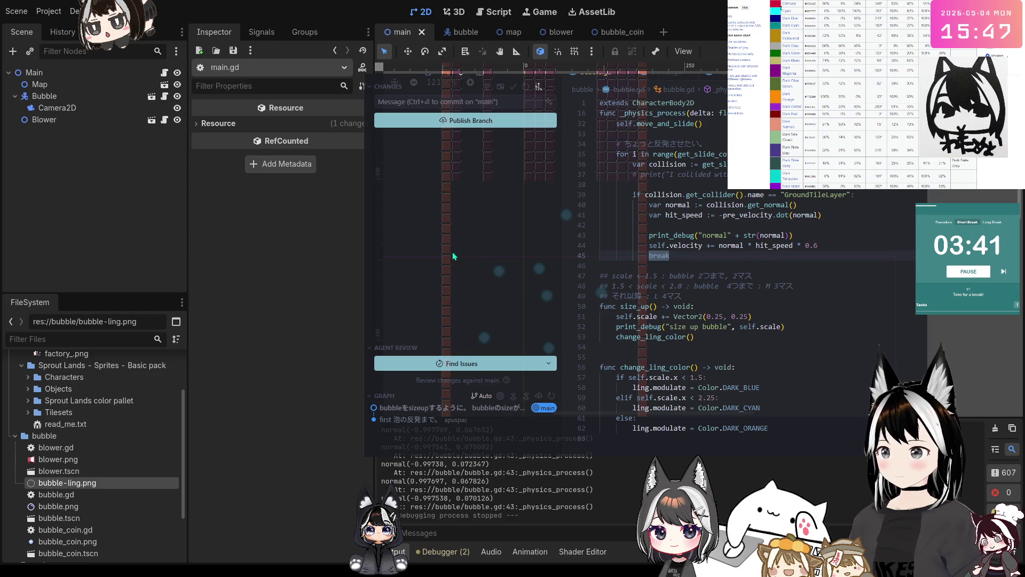
Hide the Source Control sidebar and change the middle scale comment from 2.0 to 2.25.
{"action": "key", "text": "ctrl+b"}
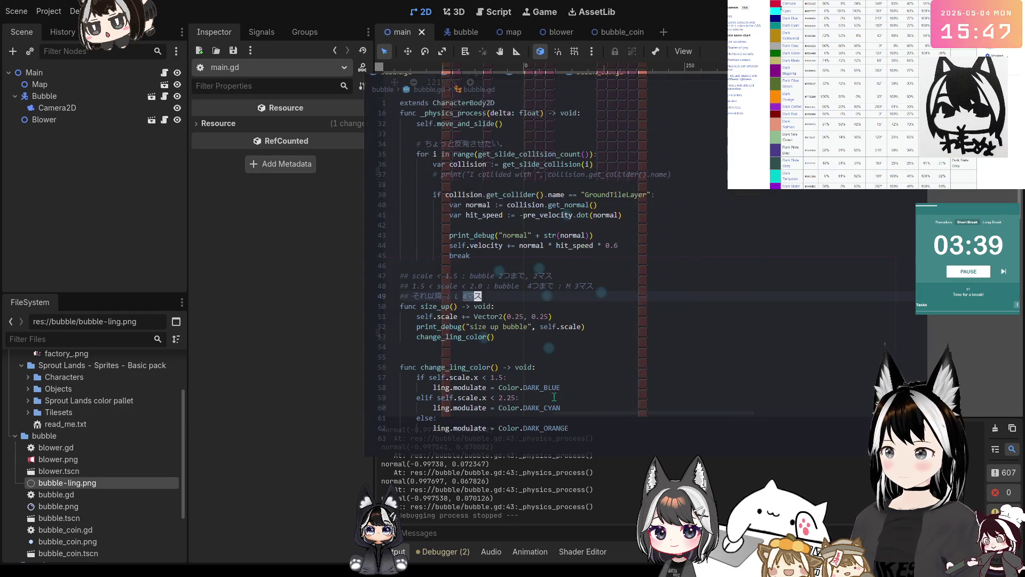
{"action": "double_click", "coordinate": [545, 428]}
{"action": "key", "text": "End"}
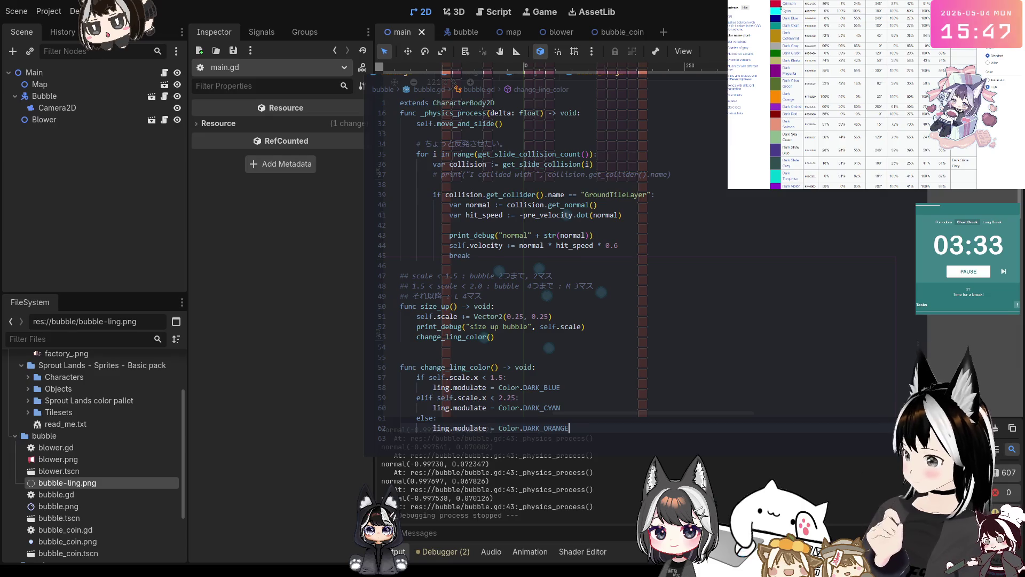
{"action": "left_click", "coordinate": [401, 377], "text": "shift"}
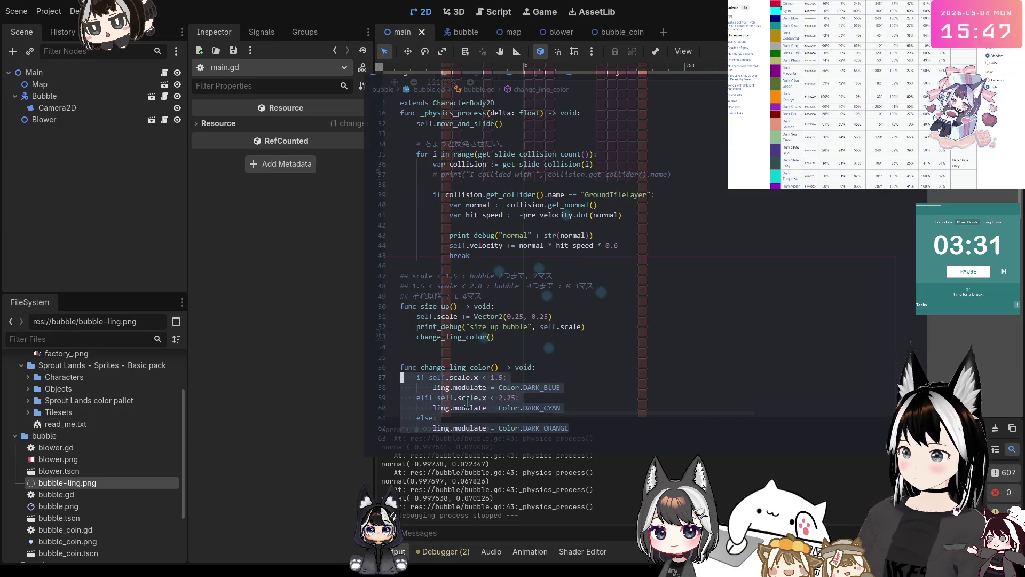
{"action": "right_click", "coordinate": [467, 401]}
{"action": "left_click", "coordinate": [526, 323]}
{"action": "left_click_drag", "start_coordinate": [482, 296], "coordinate": [463, 296]}
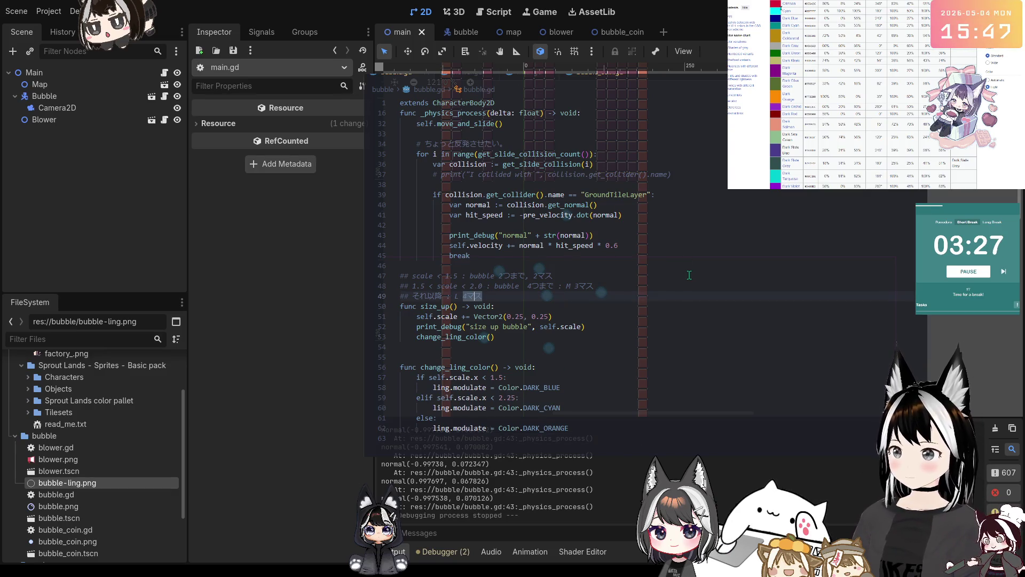
{"action": "key", "text": "Up"}
{"action": "key", "text": "Right"}
{"action": "key", "text": "Right"}
{"action": "key", "text": "shift+Right"}
{"action": "key", "text": "shift+Right"}
{"action": "key", "text": "shift+Right"}
{"action": "type", "text": "2.25"}
{"action": "key", "text": "Up"}
{"action": "key", "text": "Down"}
{"action": "key", "text": "shift+Left"}
{"action": "key", "text": "shift+Left"}
{"action": "key", "text": "shift+Left"}
{"action": "key", "text": "ctrl+Right"}
{"action": "key", "text": "ctrl+Right"}
{"action": "key", "text": "ctrl+Right"}
Move the three scale comment lines below size_up, just above change_ling_color.
{"action": "key", "text": "Up"}
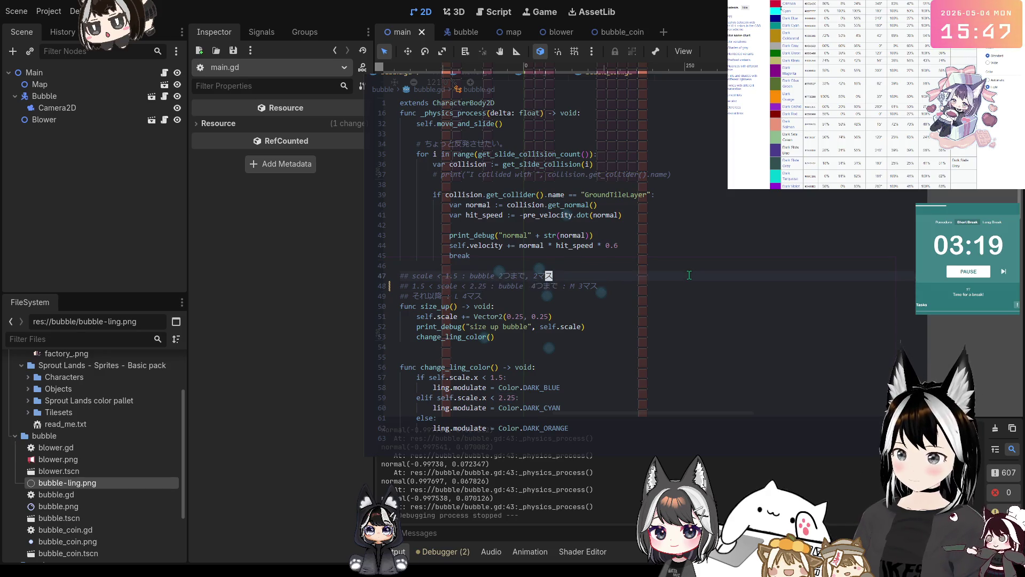
{"action": "key", "text": "shift+Home"}
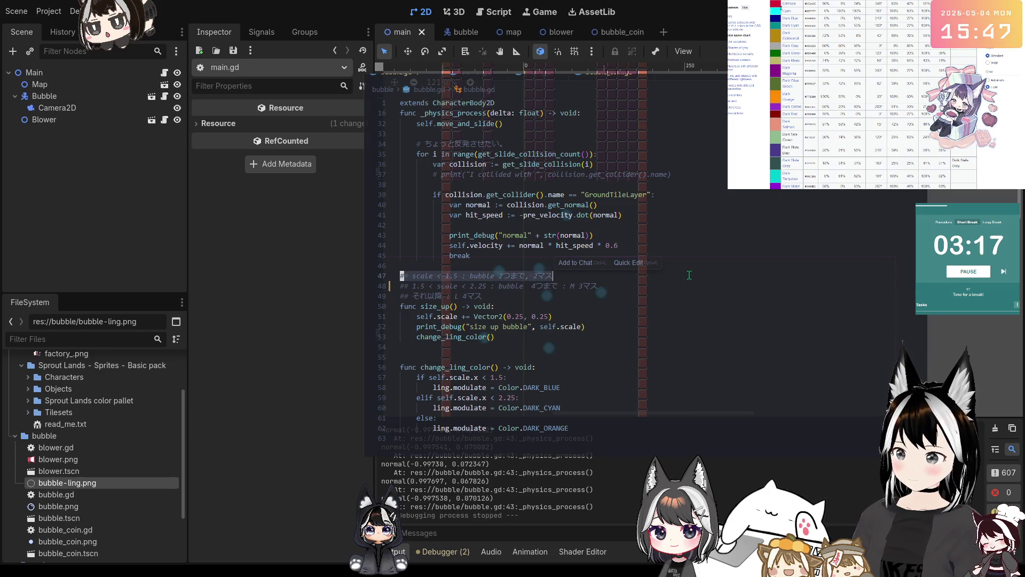
{"action": "key", "text": "shift+Down"}
{"action": "key", "text": "shift+Down"}
{"action": "key", "text": "shift+Down"}
{"action": "key", "text": "ctrl+x"}
{"action": "key", "text": "Down"}
{"action": "key", "text": "Down"}
{"action": "key", "text": "Down"}
{"action": "key", "text": "ctrl+v"}
{"action": "key", "text": "Down"}
{"action": "key", "text": "Down"}
{"action": "key", "text": "Down"}
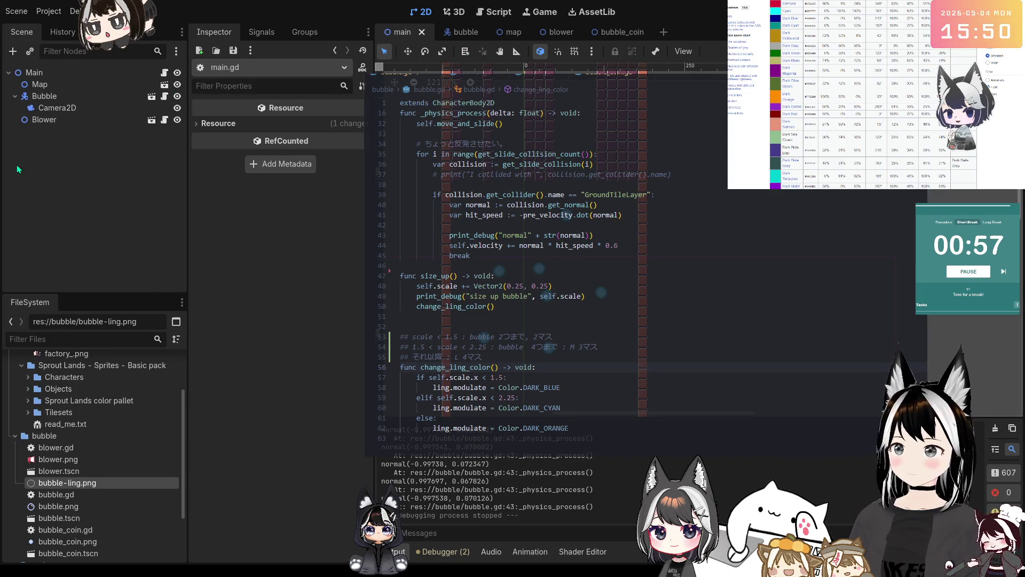
{"action": "left_click", "coordinate": [63, 108]}
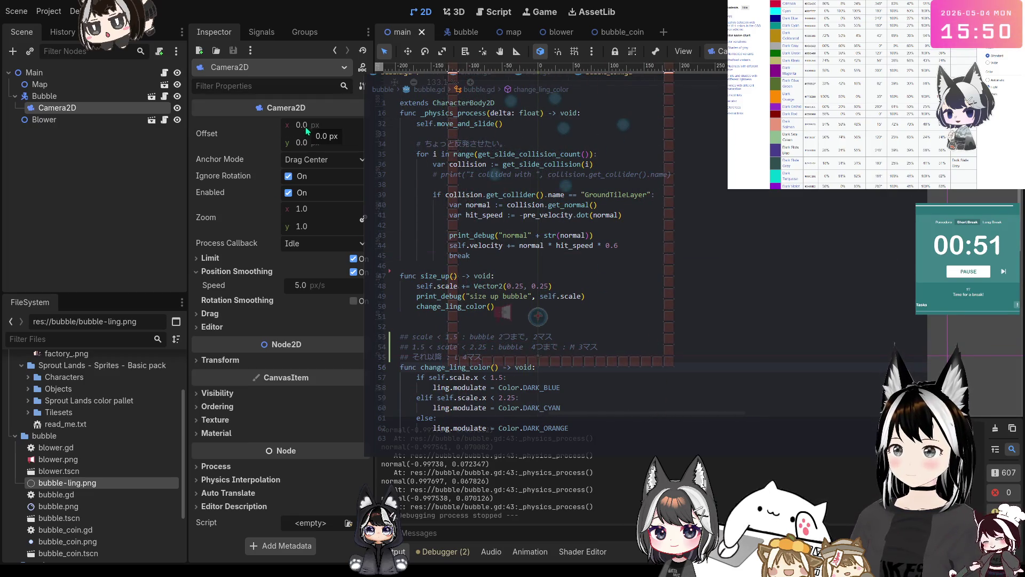
Set Camera2D zoom to 1.5, save, test-run the game, then switch to the bubble scene.
{"action": "left_click_drag", "start_coordinate": [315, 222], "coordinate": [347, 222]}
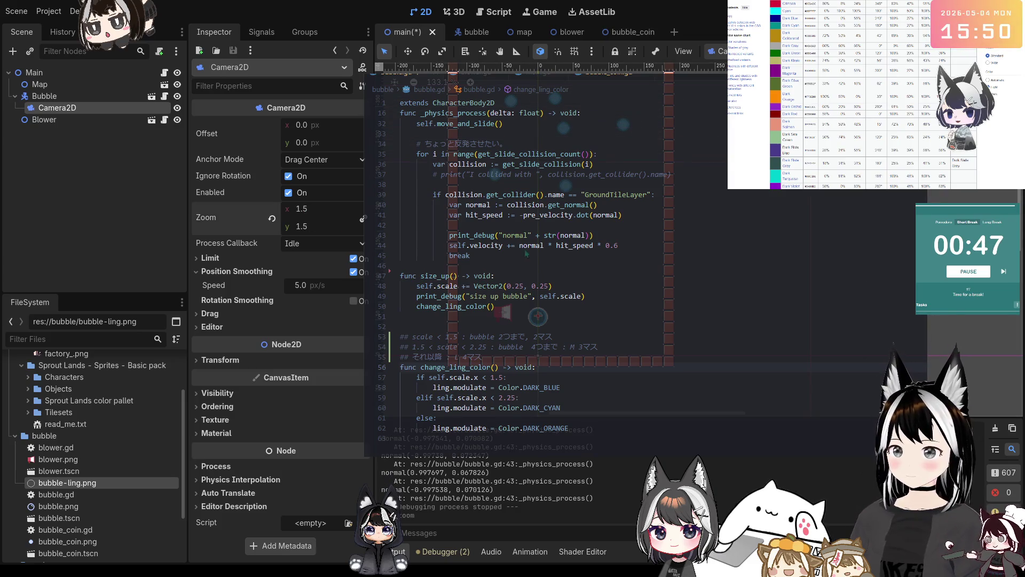
{"action": "key", "text": "ctrl+s"}
{"action": "key", "text": "F5"}
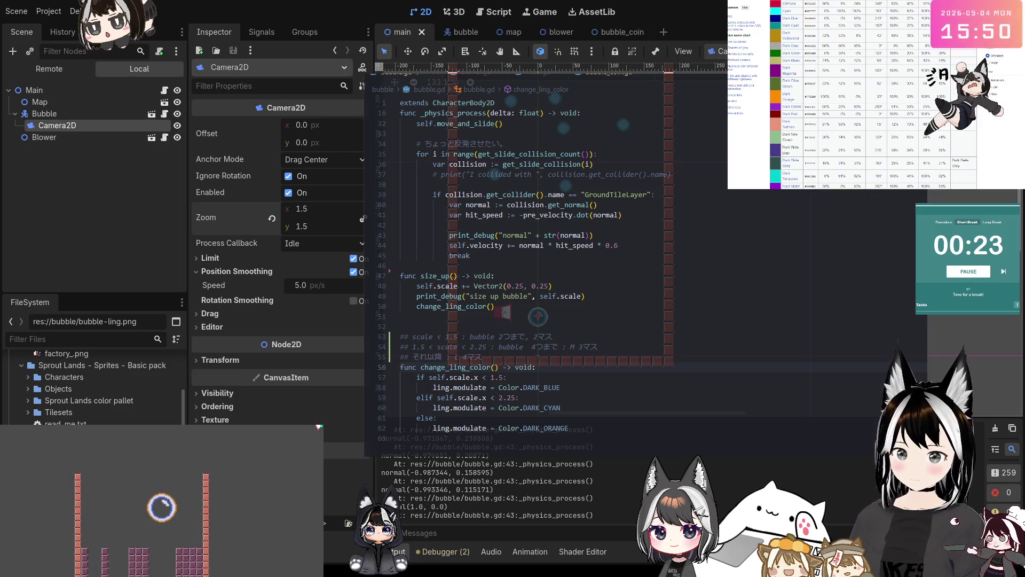
{"action": "key", "text": "F8"}
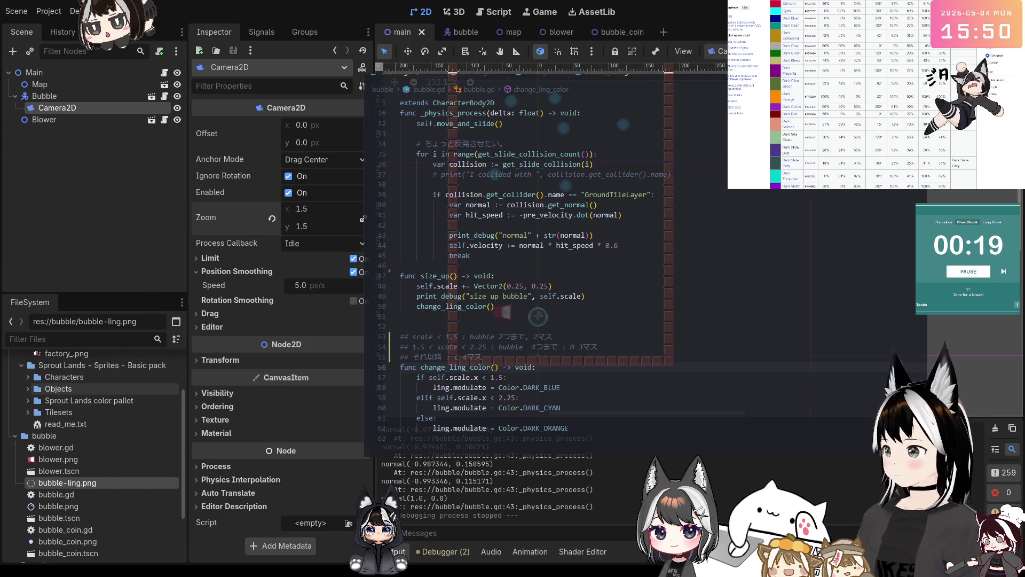
{"action": "left_click", "coordinate": [587, 292]}
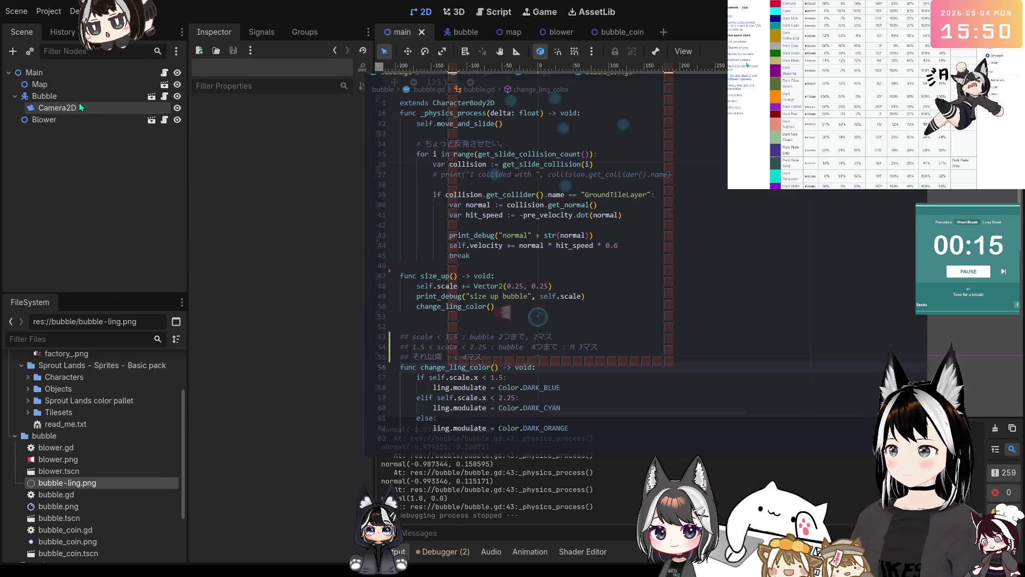
{"action": "left_click", "coordinate": [465, 32]}
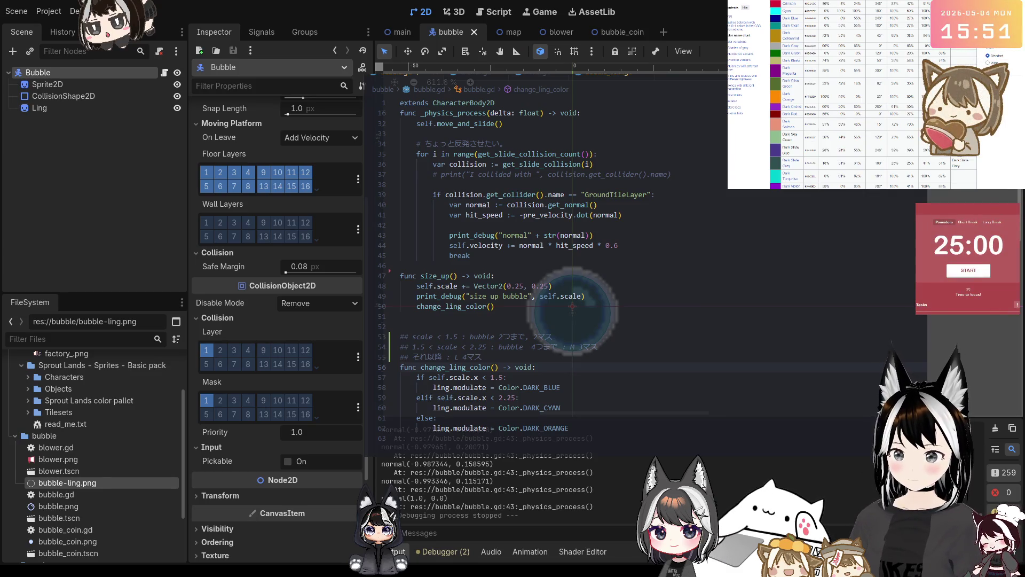
{"action": "key", "text": "space"}
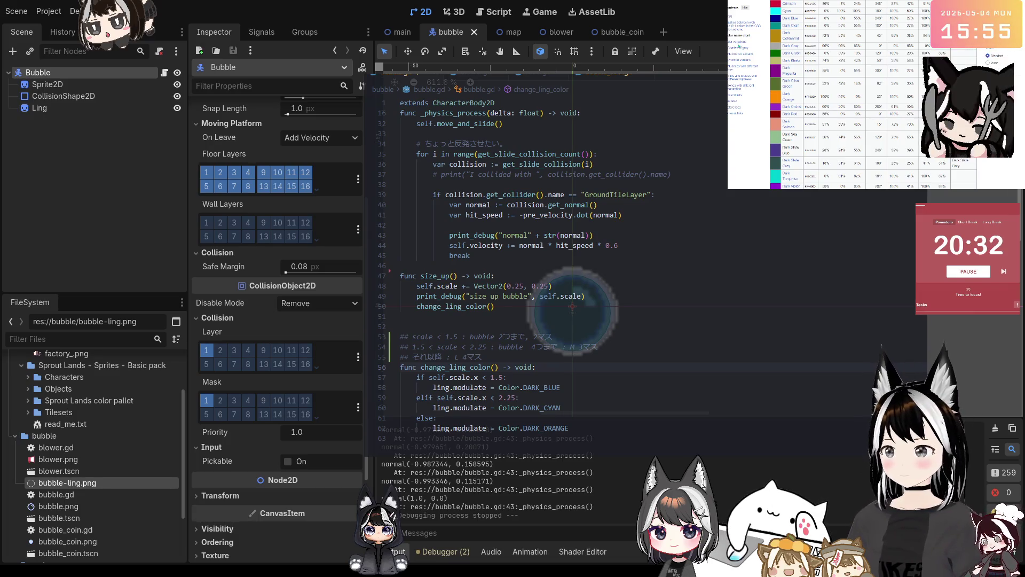
{"action": "left_click", "coordinate": [70, 85]}
{"action": "left_click", "coordinate": [70, 109]}
{"action": "left_click", "coordinate": [64, 96]}
{"action": "left_click", "coordinate": [64, 84]}
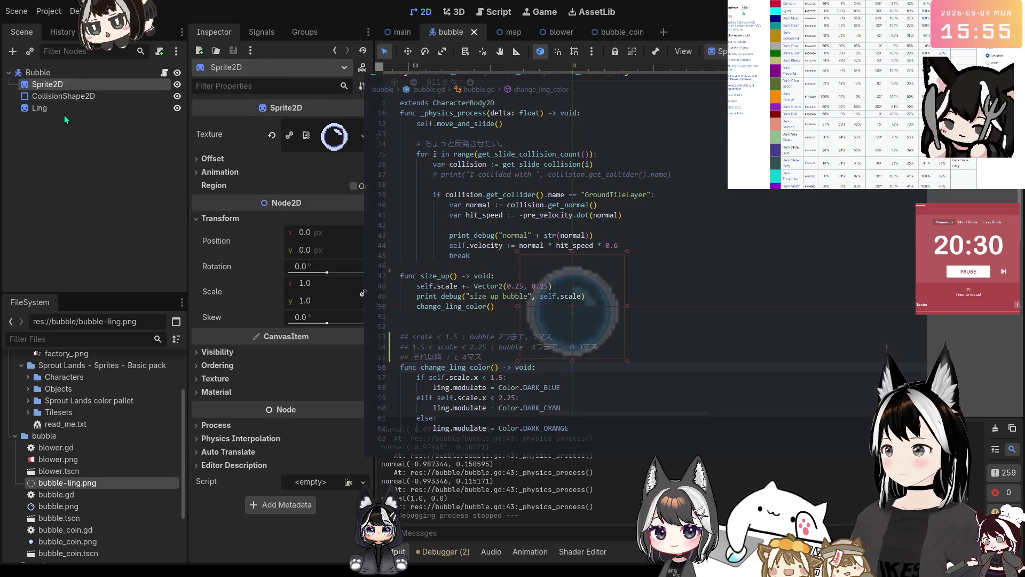
{"action": "left_click", "coordinate": [64, 108]}
{"action": "scroll", "coordinate": [676, 383], "scroll_direction": "down", "scroll_amount": 2}
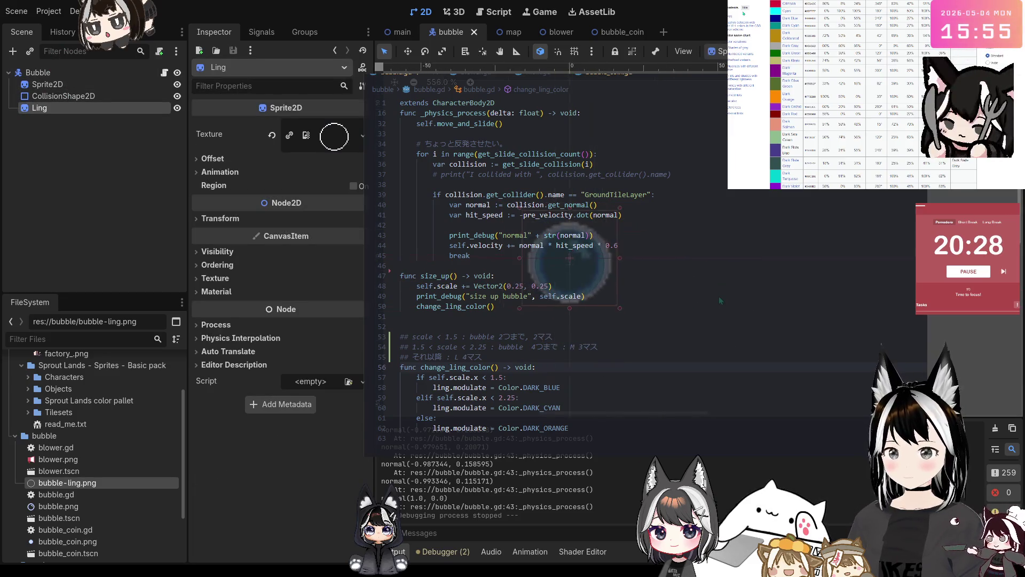
{"action": "left_click", "coordinate": [162, 171]}
{"action": "key", "text": "ctrl+z"}
{"action": "key", "text": "ctrl+shift+z"}
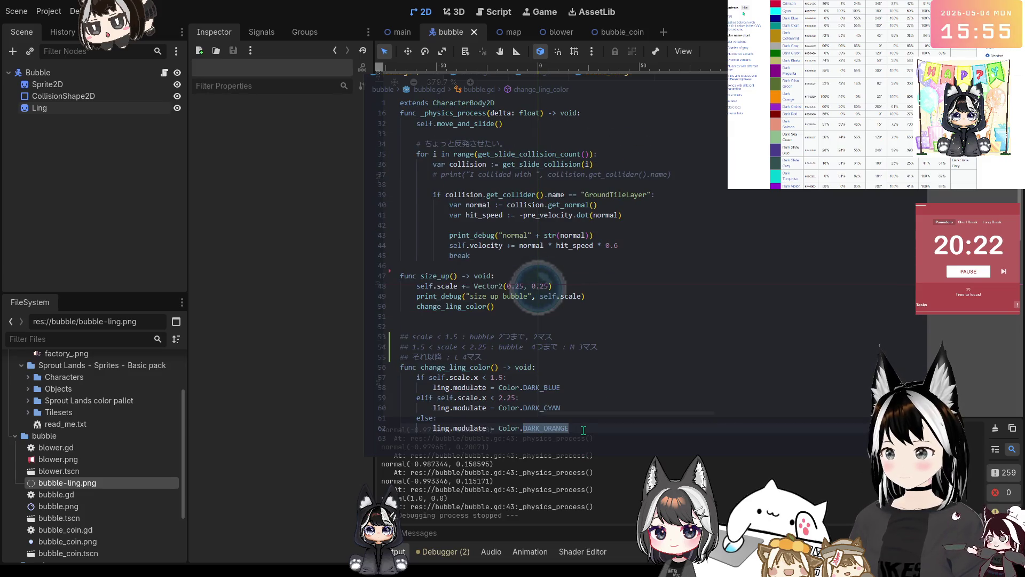
{"action": "scroll", "coordinate": [580, 453], "scroll_direction": "up", "scroll_amount": 15}
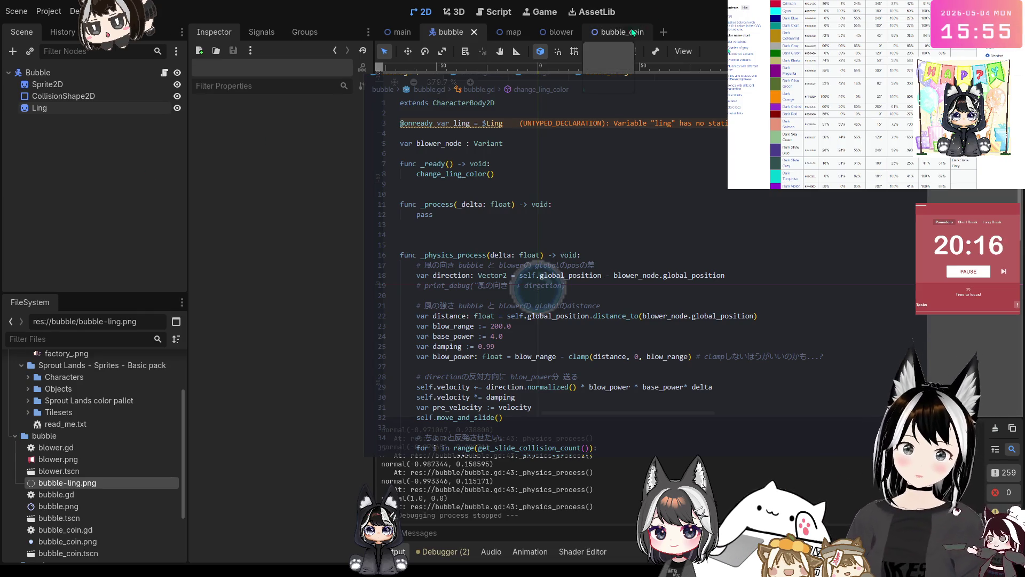
Switch to the bubble_coin scene.
{"action": "left_click", "coordinate": [599, 30]}
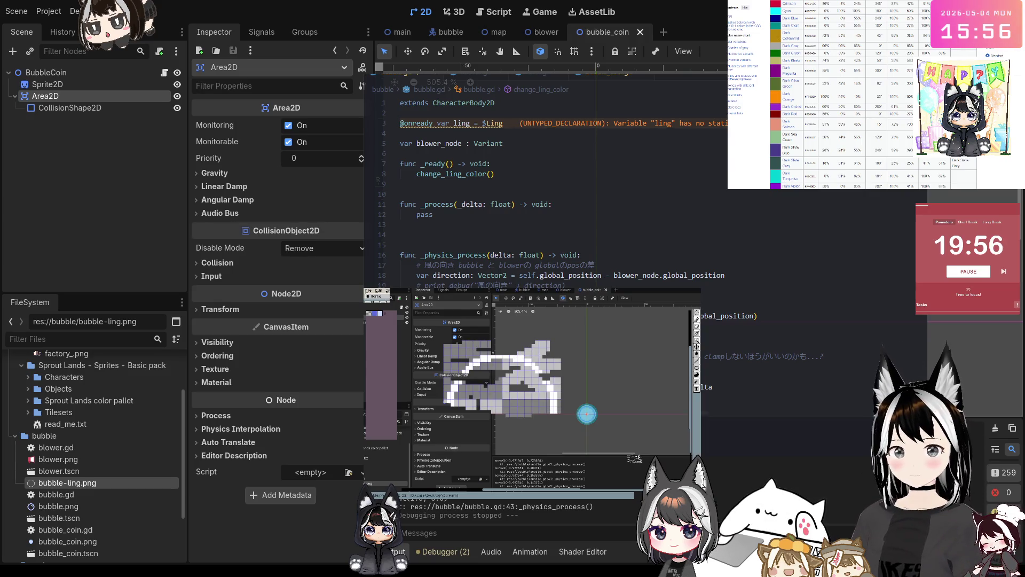
{"action": "scroll", "coordinate": [521, 380], "scroll_direction": "down", "scroll_amount": 1}
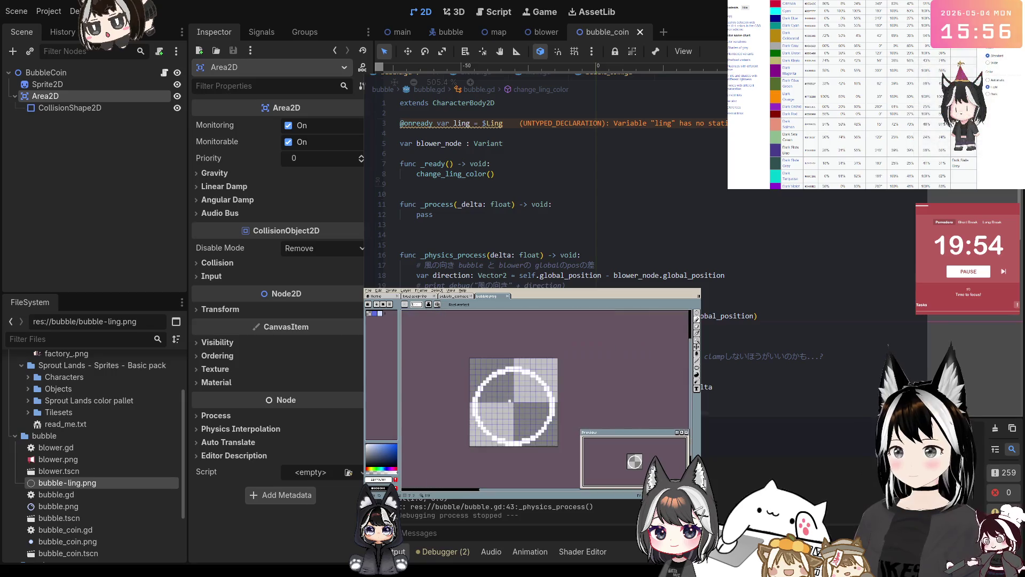
Create a new blank sprite via File > New and zoom into the empty canvas.
{"action": "left_click", "coordinate": [368, 290]}
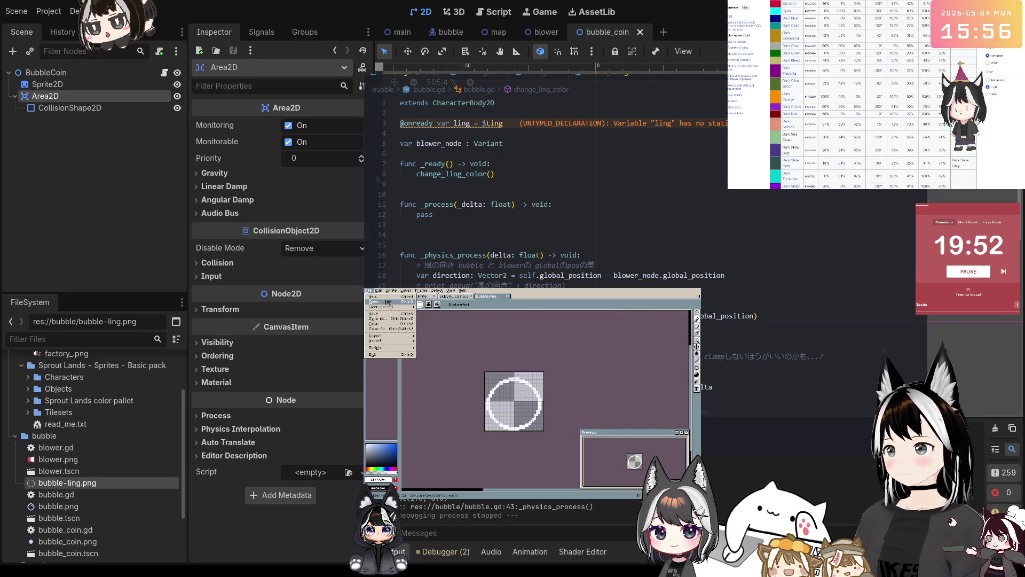
{"action": "left_click", "coordinate": [379, 299]}
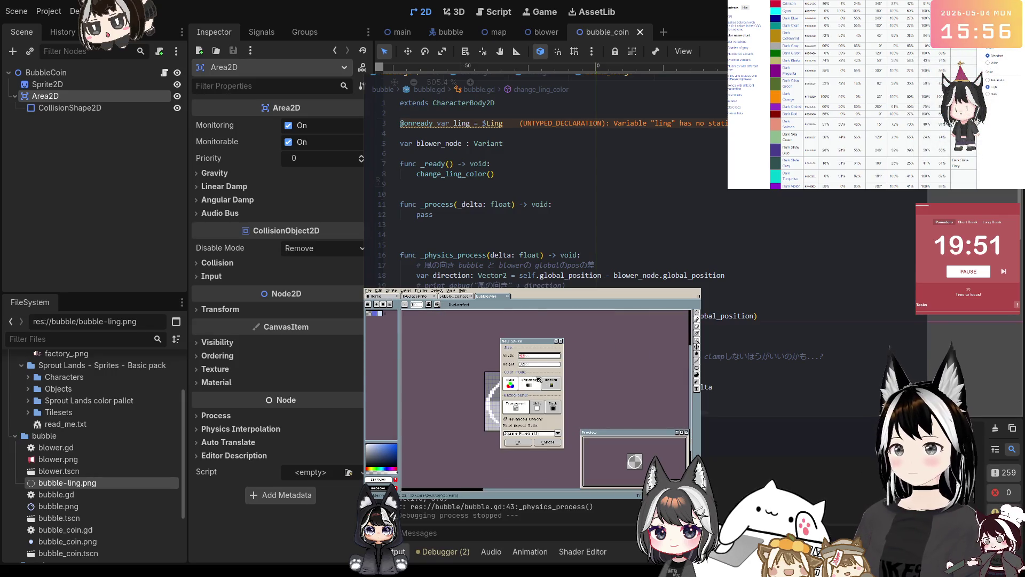
{"action": "left_click", "coordinate": [518, 443]}
{"action": "scroll", "coordinate": [549, 401], "scroll_direction": "up", "scroll_amount": 3}
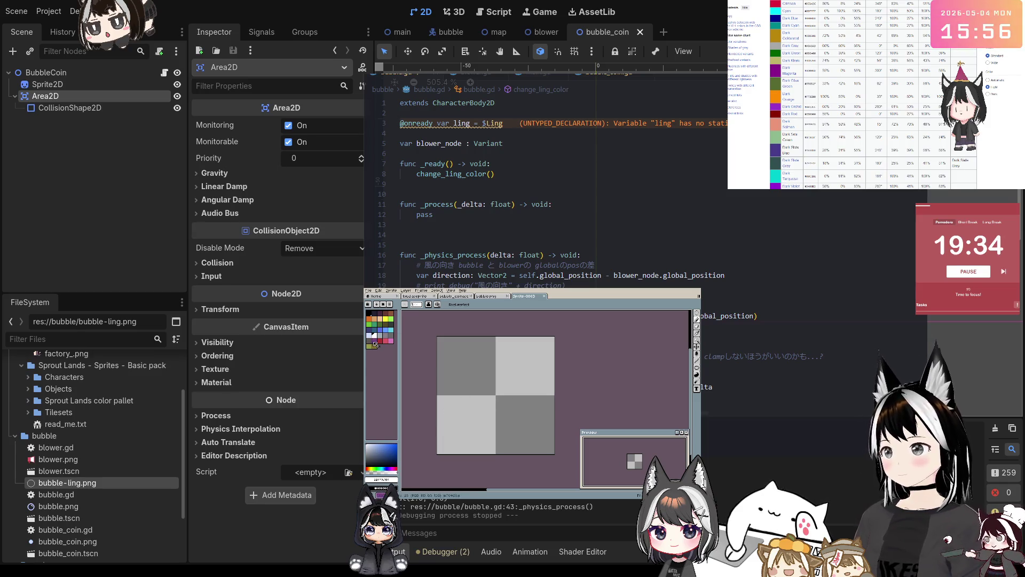
Sketch trial pencil strokes on the new canvas and undo them.
{"action": "left_click_drag", "start_coordinate": [438, 433], "coordinate": [471, 400]}
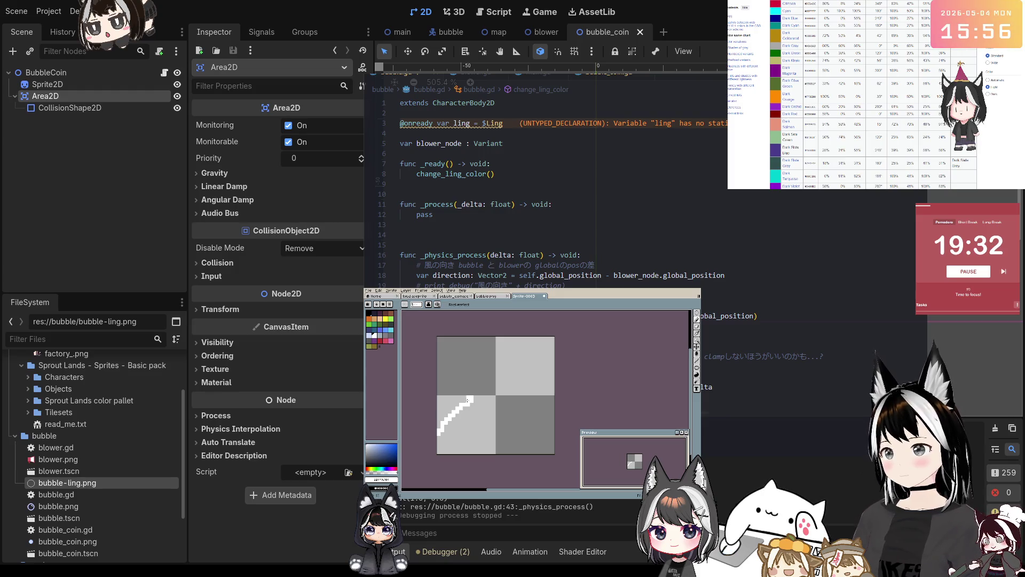
{"action": "key", "text": "ctrl+z"}
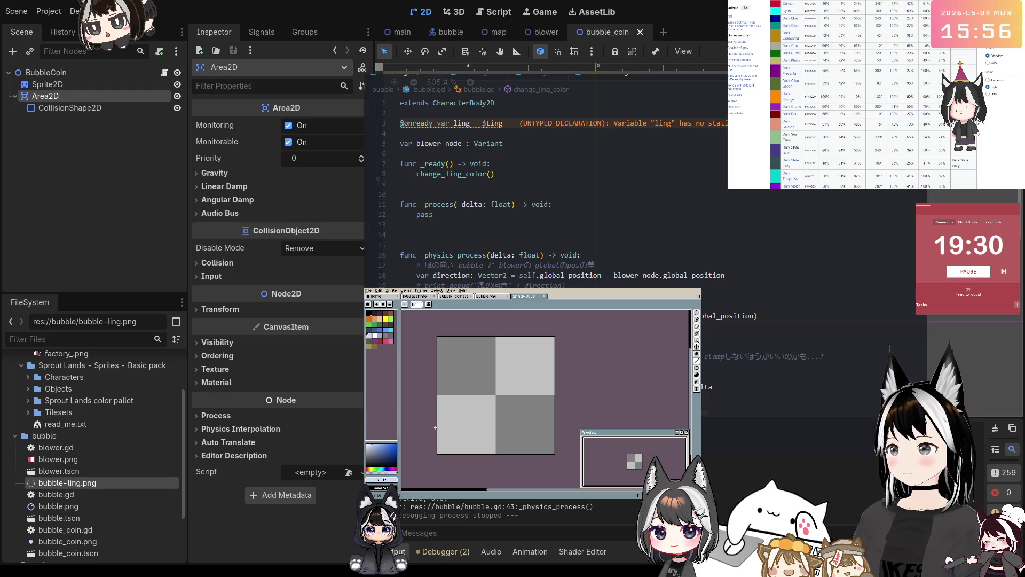
{"action": "left_click_drag", "start_coordinate": [439, 430], "coordinate": [467, 397]}
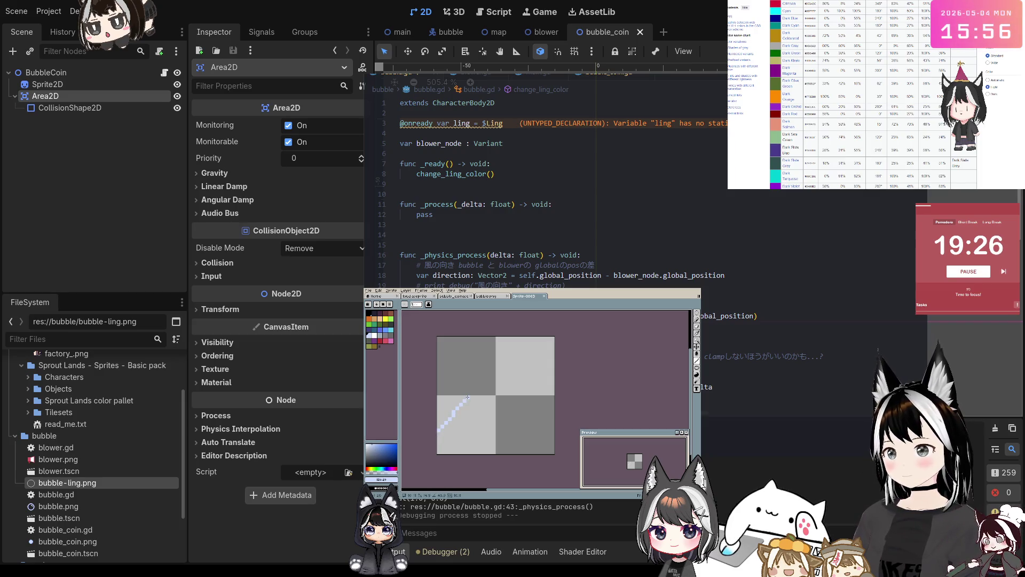
{"action": "left_click_drag", "start_coordinate": [471, 397], "coordinate": [504, 432]}
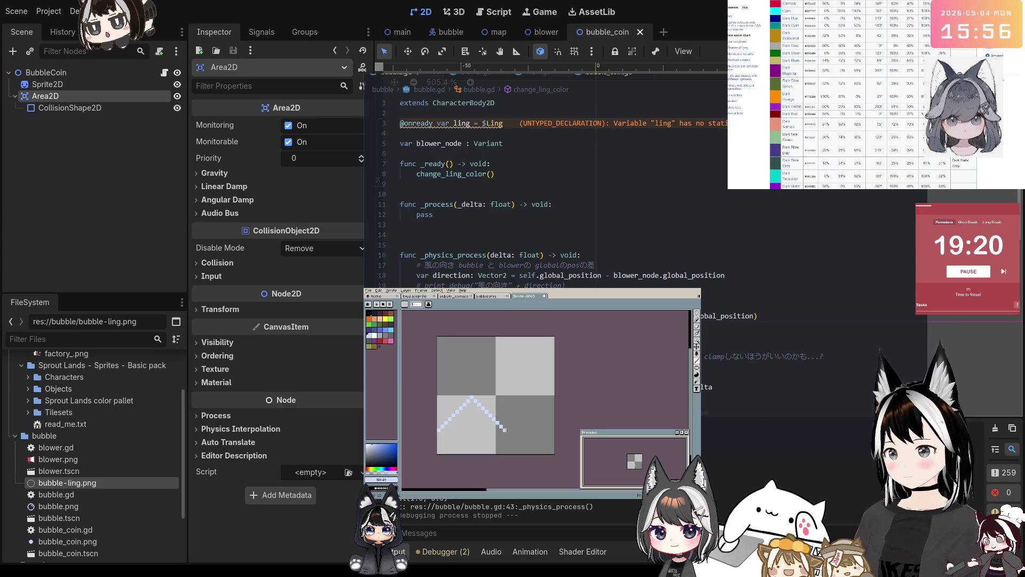
{"action": "left_click", "coordinate": [553, 397], "text": "shift"}
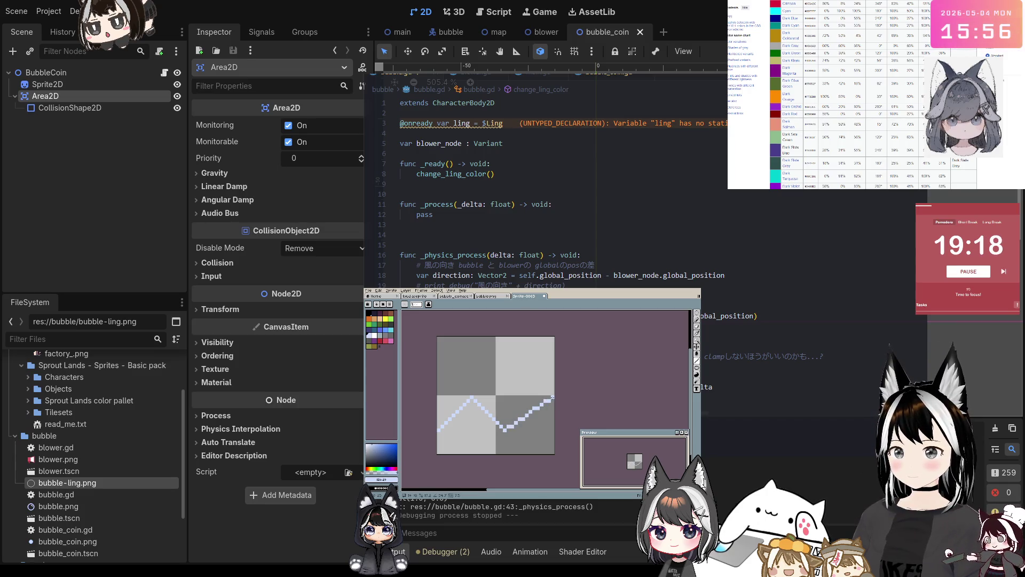
{"action": "key", "text": "ctrl+z"}
{"action": "key", "text": "ctrl+z"}
{"action": "key", "text": "ctrl+z"}
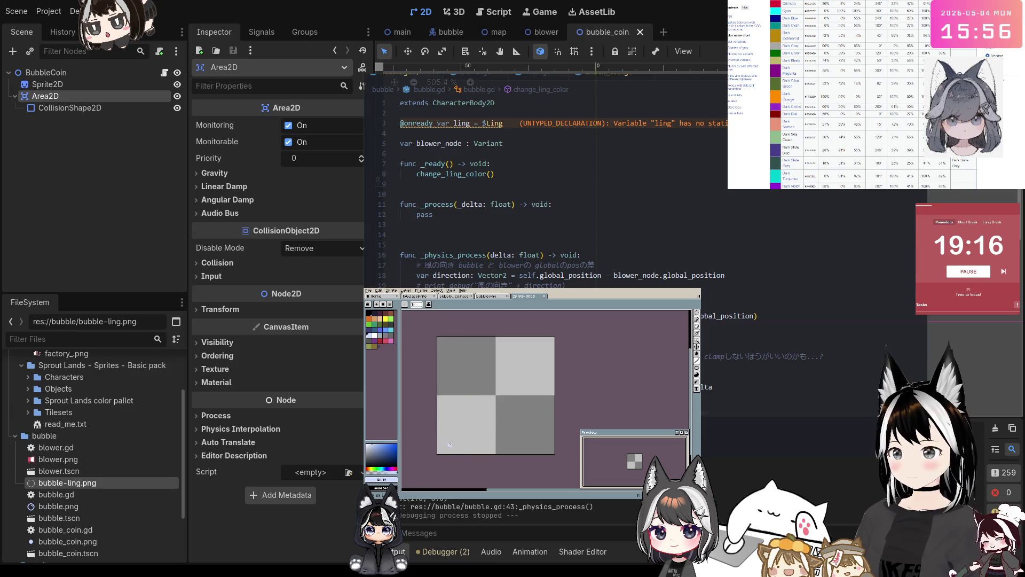
Undo the leftover diagonal stroke so the canvas is blank again.
{"action": "left_click_drag", "start_coordinate": [467, 421], "coordinate": [464, 420]}
{"action": "key", "text": "ctrl+z"}
{"action": "left_click", "coordinate": [450, 290]}
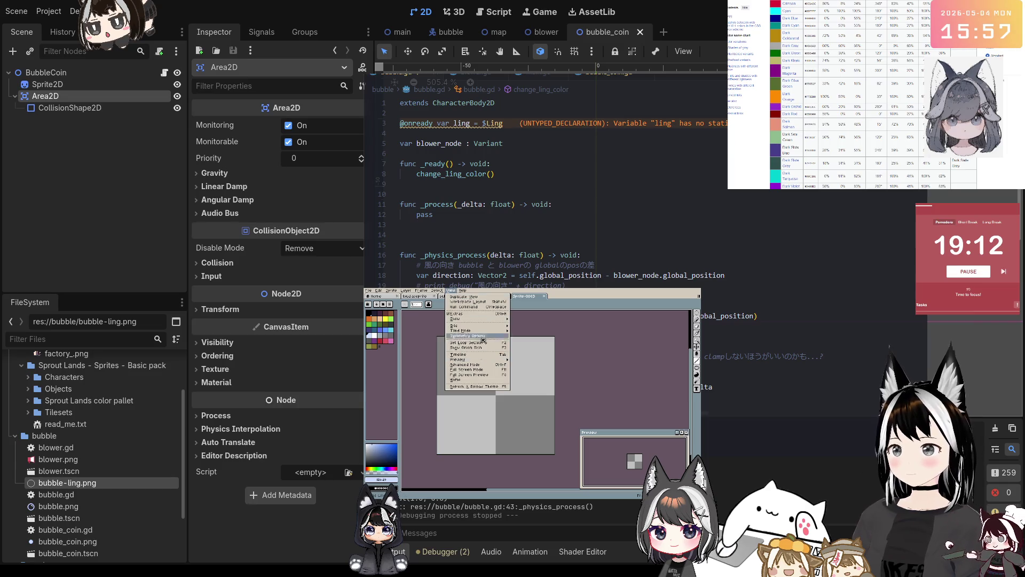
Set the grid size to 4 in View > Grid > Grid Settings.
{"action": "mouse_move", "coordinate": [469, 325]}
{"action": "left_click", "coordinate": [528, 325]}
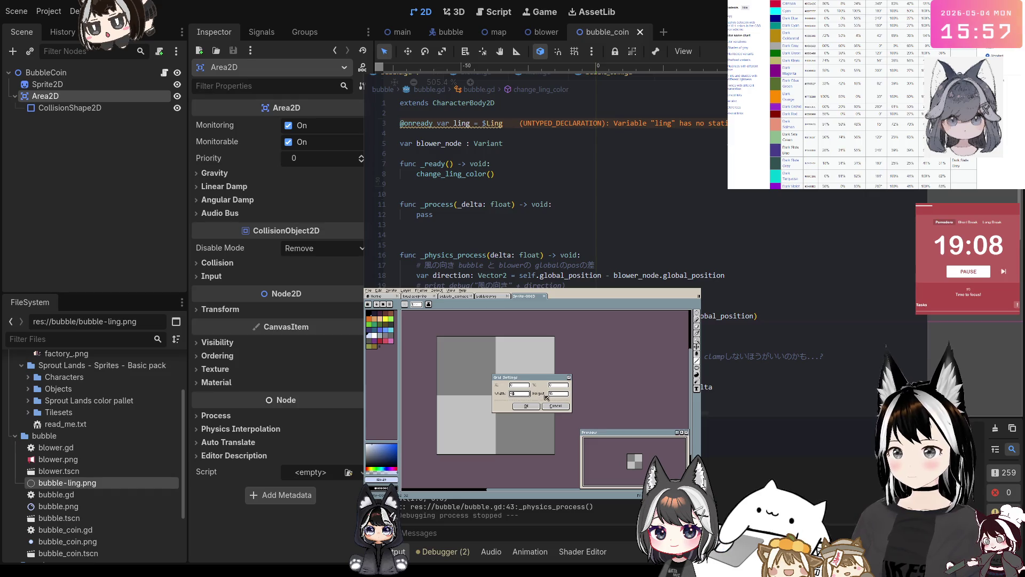
{"action": "type", "text": "4"}
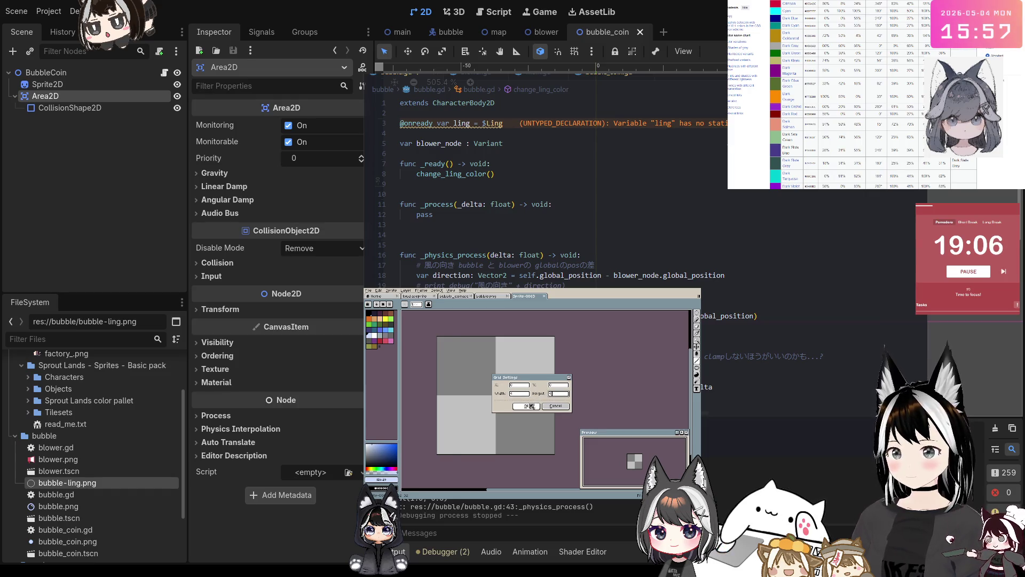
{"action": "key", "text": "Return"}
Pencil a pointed spike outline along the lower-left of the canvas.
{"action": "mouse_move", "coordinate": [440, 455]}
{"action": "left_mouse_down"}
{"action": "mouse_move", "coordinate": [465, 412]}
{"action": "mouse_move", "coordinate": [492, 452]}
{"action": "left_mouse_up"}
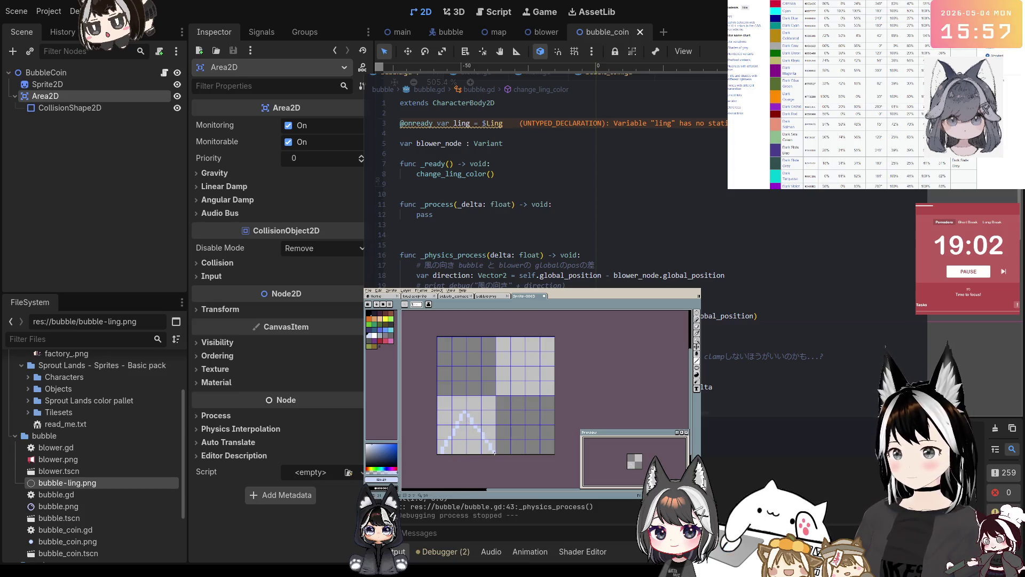
{"action": "key", "text": "ctrl+z"}
{"action": "key", "text": "ctrl+z"}
{"action": "mouse_move", "coordinate": [438, 452]}
{"action": "left_mouse_down"}
{"action": "mouse_move", "coordinate": [464, 414]}
{"action": "mouse_move", "coordinate": [494, 453]}
{"action": "mouse_move", "coordinate": [441, 451]}
{"action": "mouse_move", "coordinate": [495, 450]}
{"action": "mouse_move", "coordinate": [524, 412]}
{"action": "mouse_move", "coordinate": [552, 452]}
{"action": "mouse_move", "coordinate": [498, 451]}
{"action": "left_mouse_up"}
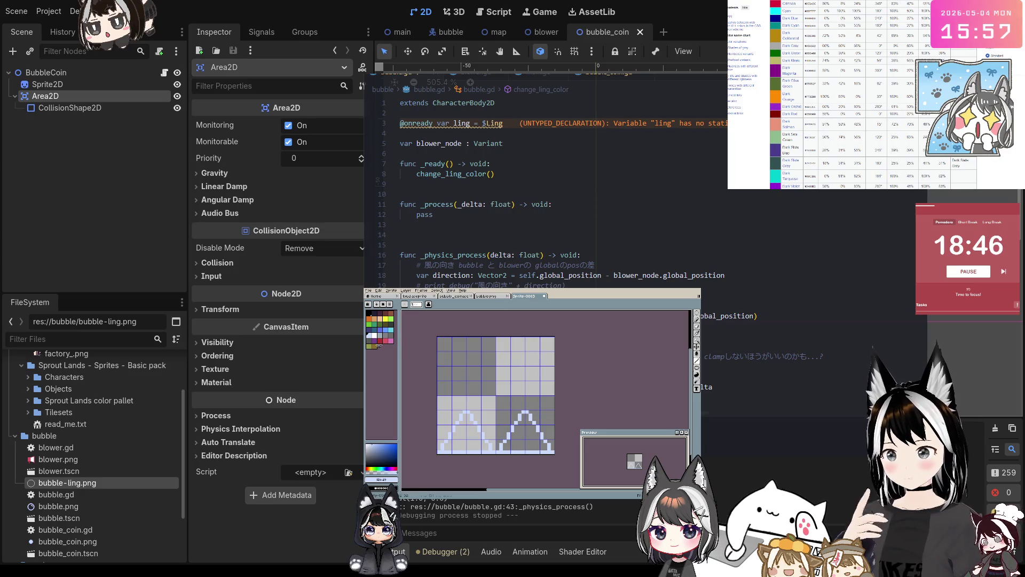
Fill both spike outlines solid white with the Paint Bucket.
{"action": "left_click", "coordinate": [377, 337]}
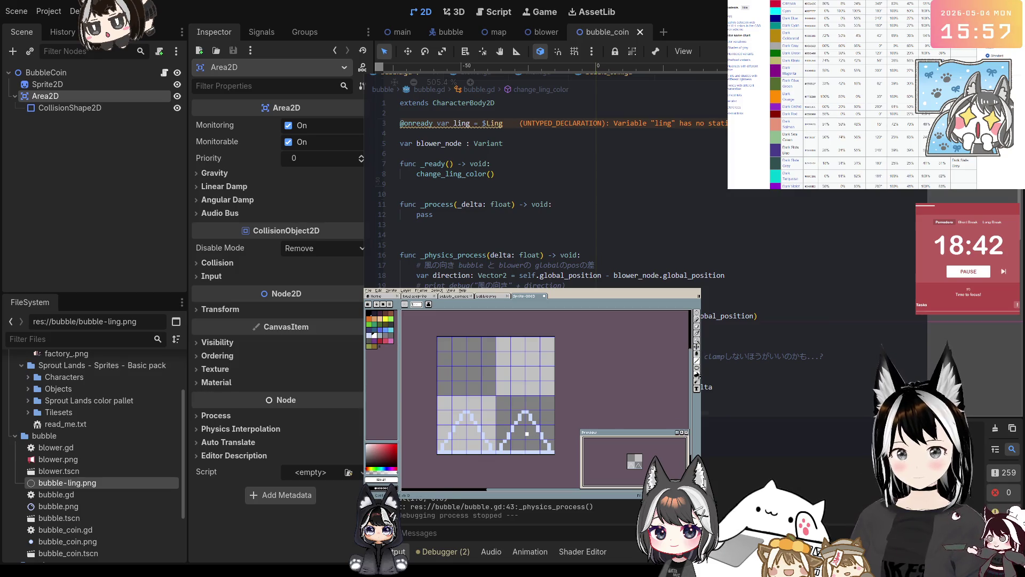
{"action": "left_click", "coordinate": [696, 353]}
{"action": "left_click", "coordinate": [526, 435]}
{"action": "left_click", "coordinate": [466, 435]}
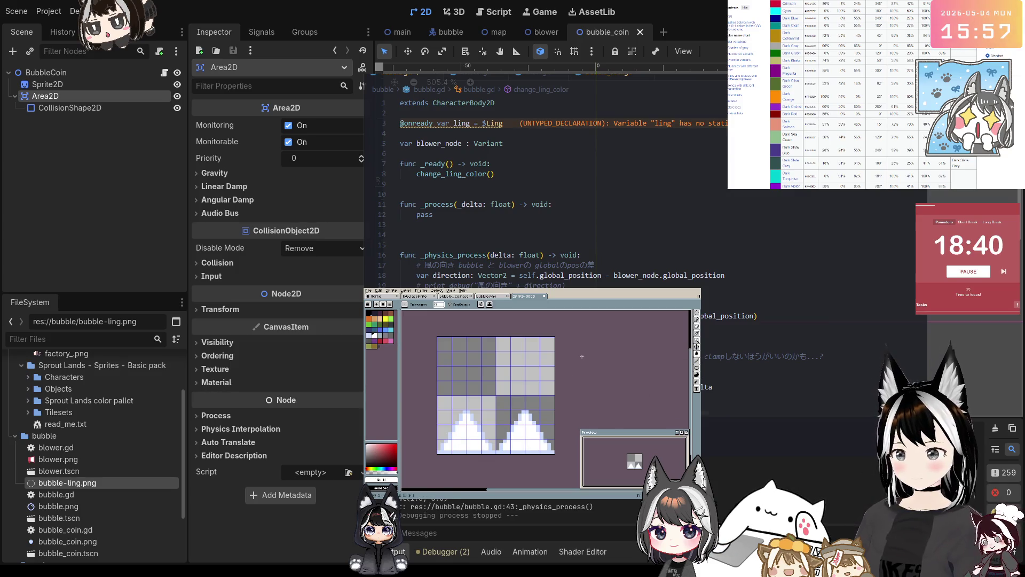
{"action": "scroll", "coordinate": [579, 368], "scroll_direction": "up", "scroll_amount": 1}
{"action": "scroll", "coordinate": [575, 379], "scroll_direction": "down", "scroll_amount": 1}
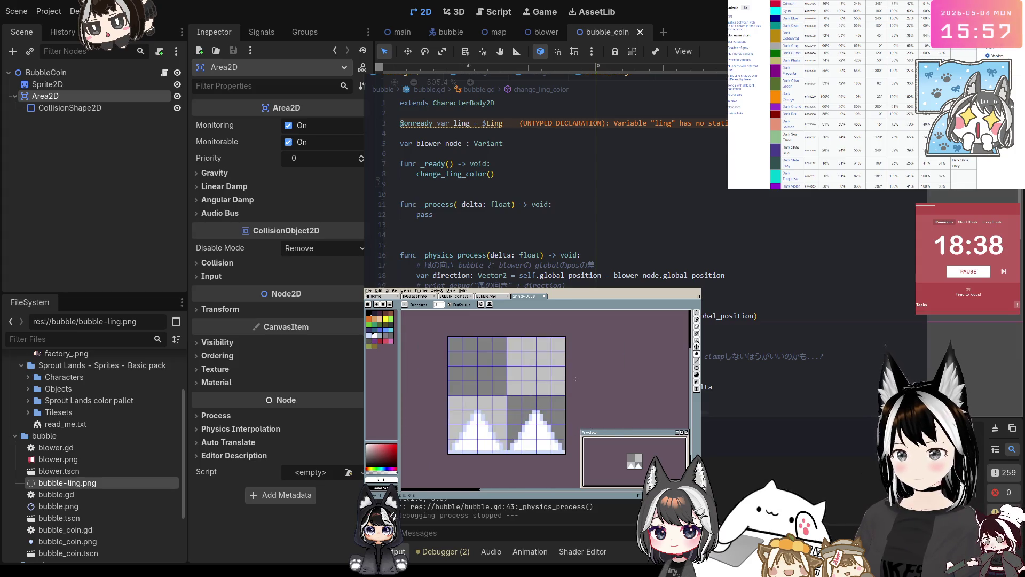
{"action": "scroll", "coordinate": [580, 410], "scroll_direction": "up", "scroll_amount": 1}
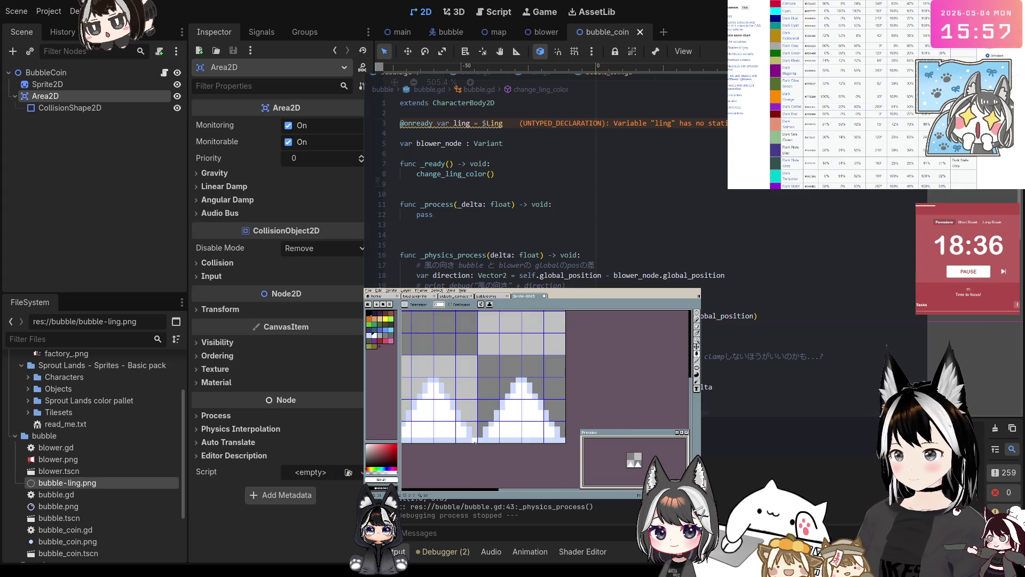
Save the sprite as toge.aseprite.
{"action": "key", "text": "v"}
{"action": "scroll", "coordinate": [555, 411], "scroll_direction": "left", "scroll_amount": 2}
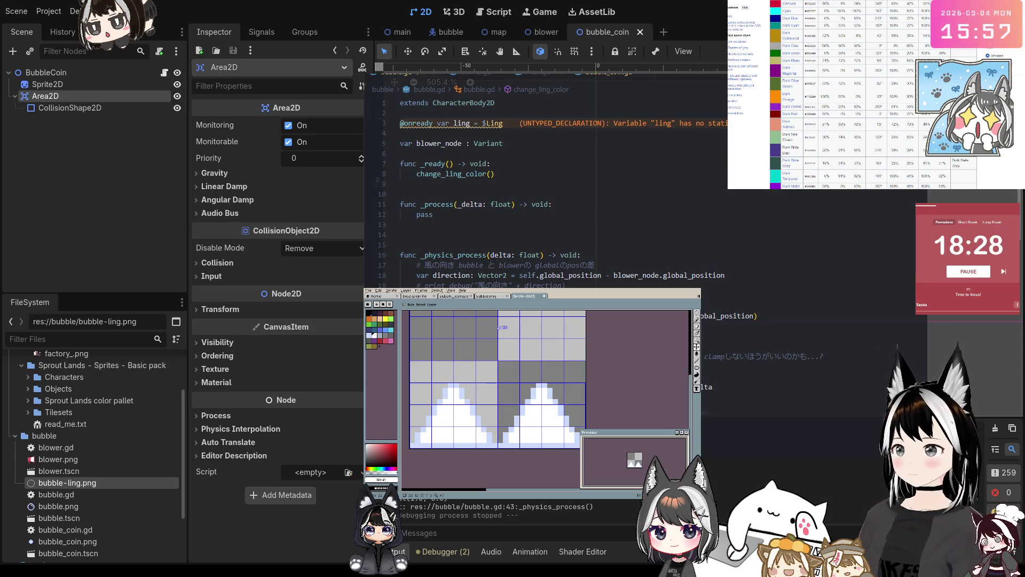
{"action": "key", "text": "Return"}
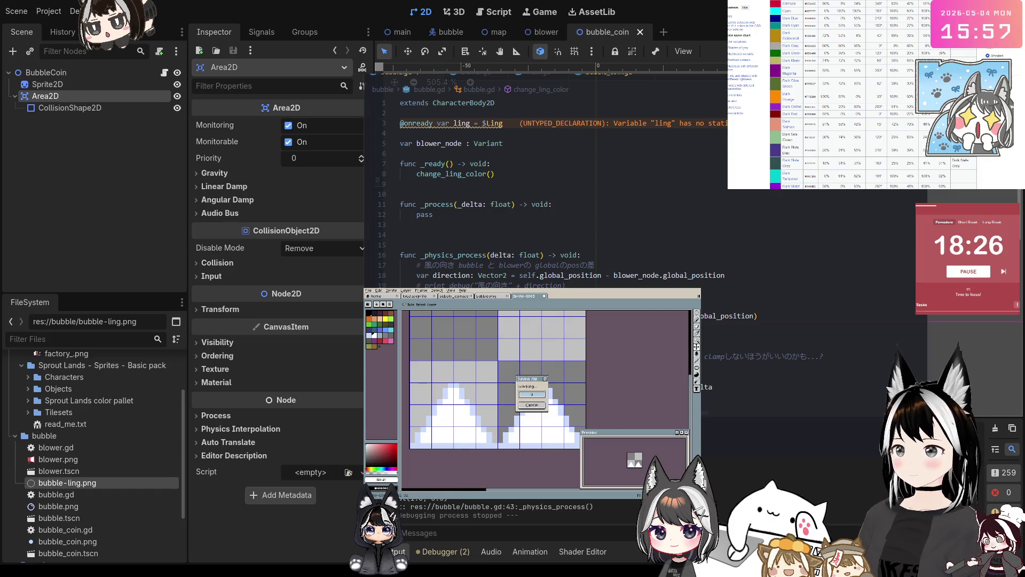
Export the two-spike sprite as an image via File > Export As, then return to Godot.
{"action": "left_click", "coordinate": [370, 291]}
{"action": "mouse_move", "coordinate": [392, 335]}
{"action": "left_click", "coordinate": [432, 337]}
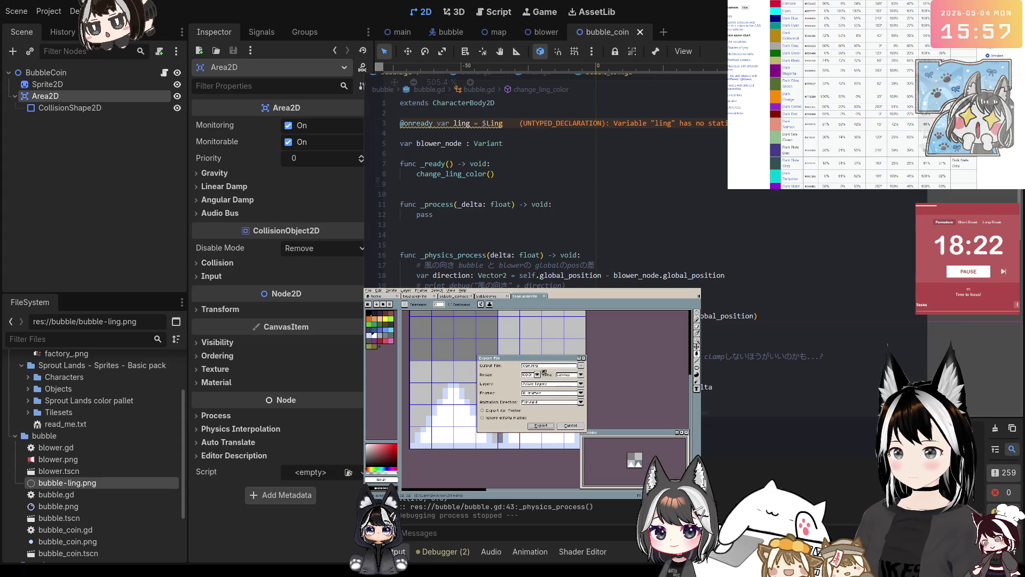
{"action": "left_click", "coordinate": [542, 426]}
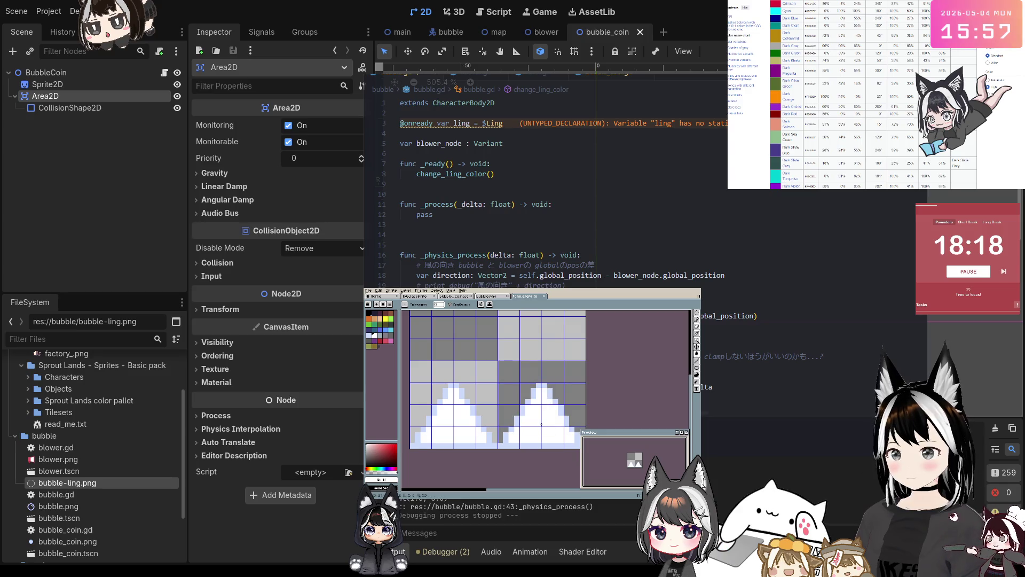
{"action": "left_click", "coordinate": [595, 321]}
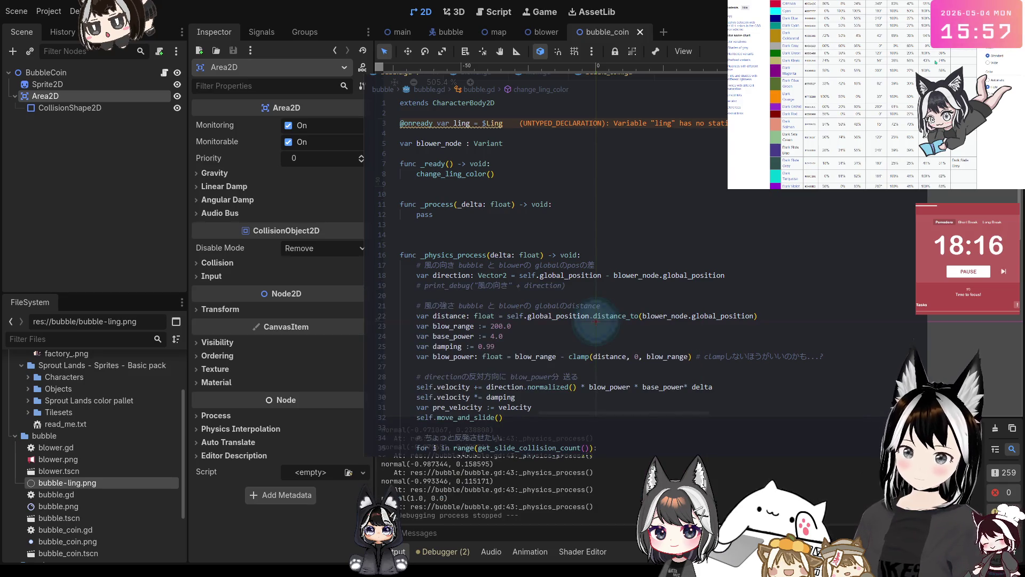
Open a new scene tab and choose 2D Scene to make a Node2D root.
{"action": "left_click", "coordinate": [664, 32]}
{"action": "left_click", "coordinate": [81, 89]}
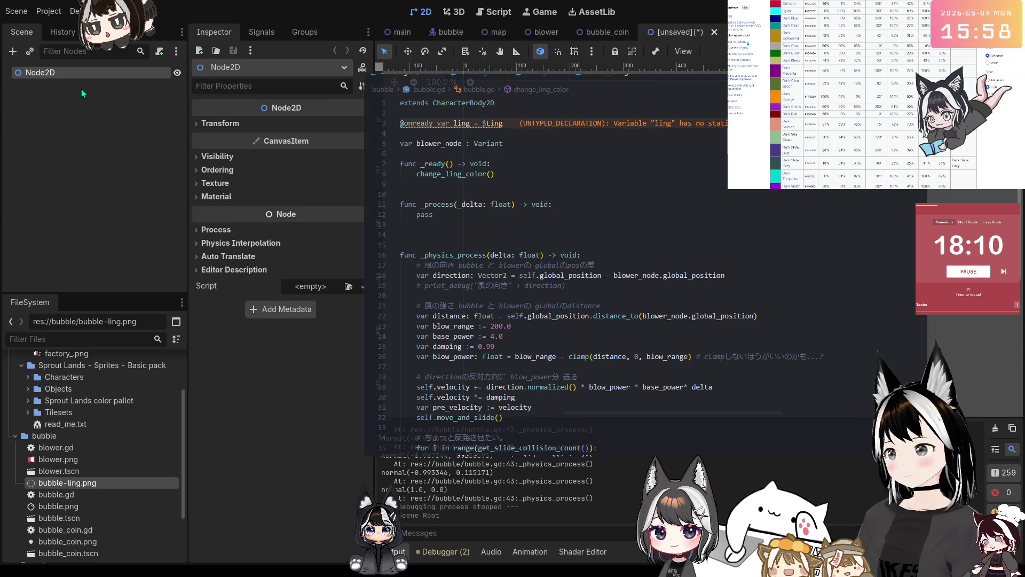
{"action": "scroll", "coordinate": [110, 384], "scroll_direction": "down", "scroll_amount": 3}
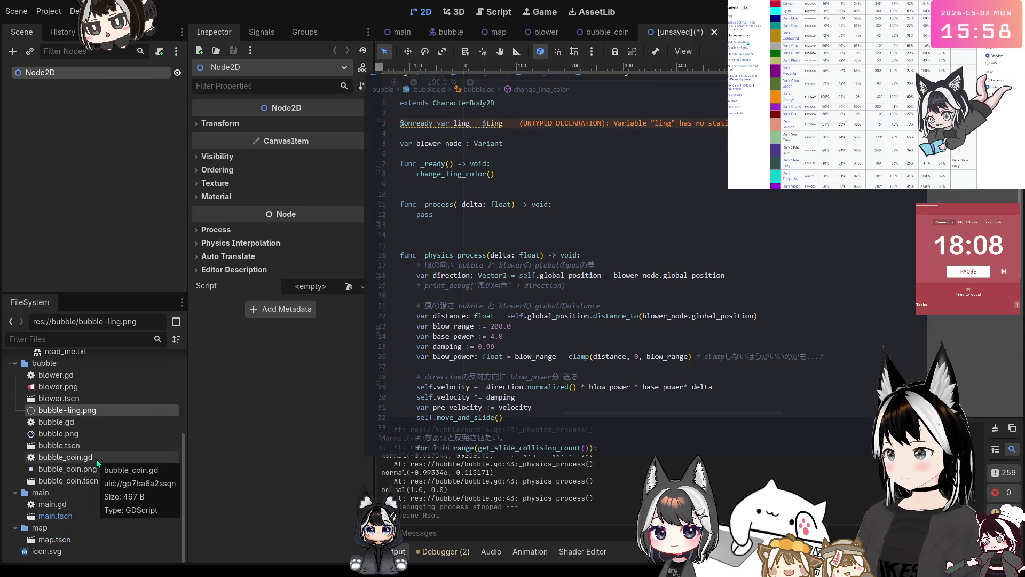
{"action": "scroll", "coordinate": [139, 453], "scroll_direction": "up", "scroll_amount": 5}
{"action": "scroll", "coordinate": [134, 450], "scroll_direction": "down", "scroll_amount": 5}
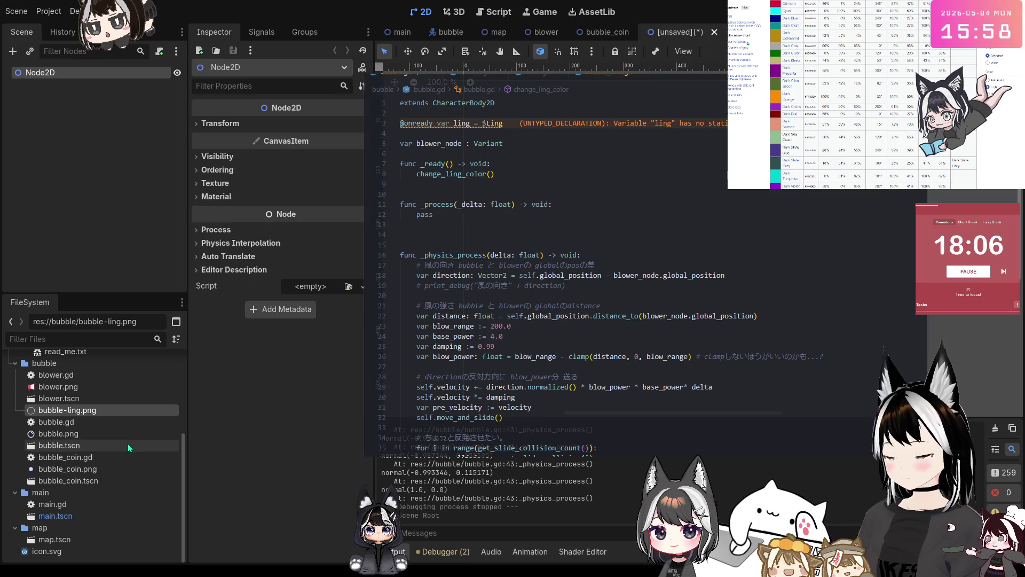
{"action": "mouse_move", "coordinate": [120, 439]}
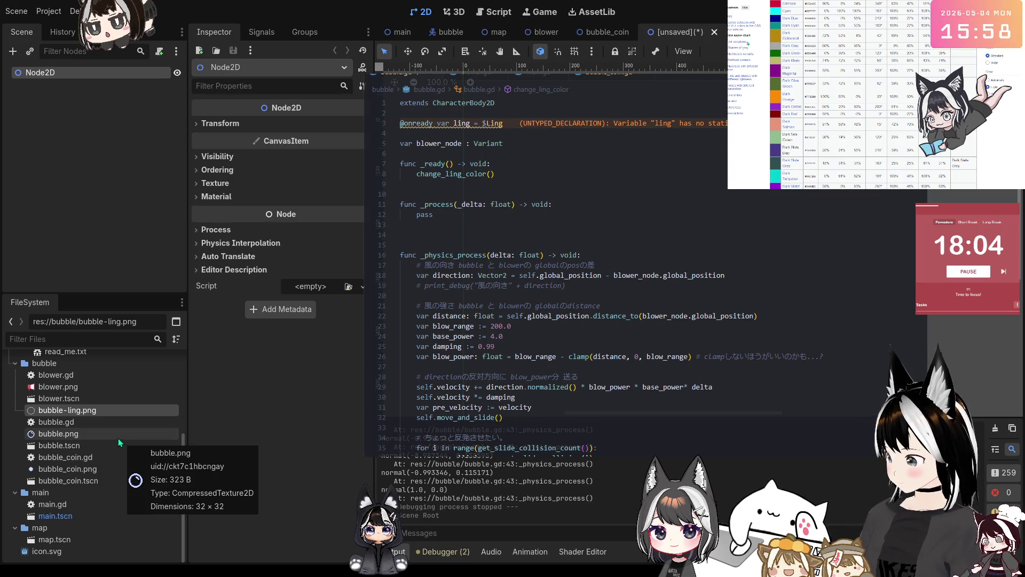
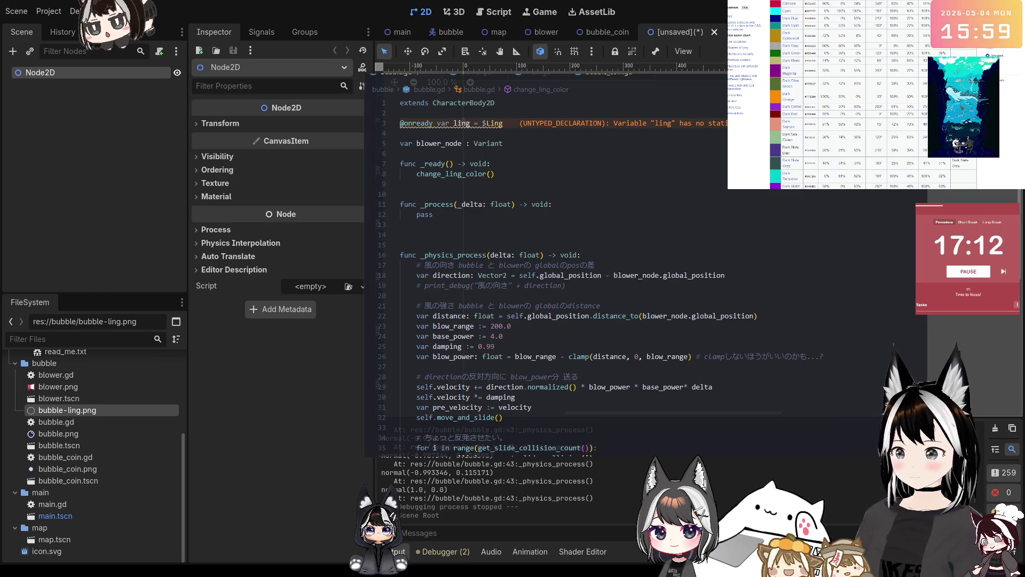
Add a Sprite2D and an Area2D as direct children of the Node2D root.
{"action": "left_click", "coordinate": [75, 91]}
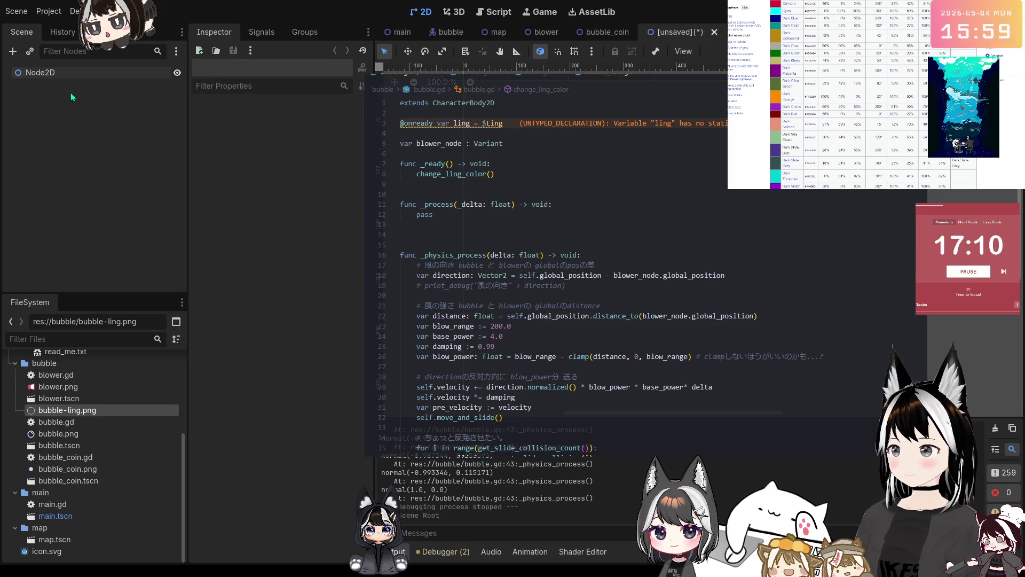
{"action": "left_click", "coordinate": [69, 74]}
{"action": "left_click", "coordinate": [68, 74]}
{"action": "key", "text": "ctrl+a"}
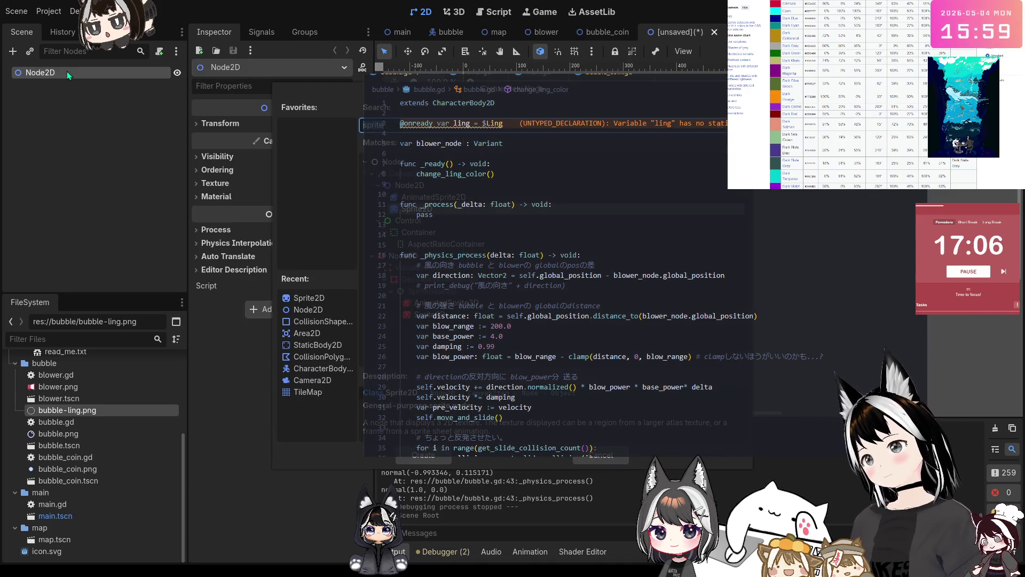
{"action": "key", "text": "Return"}
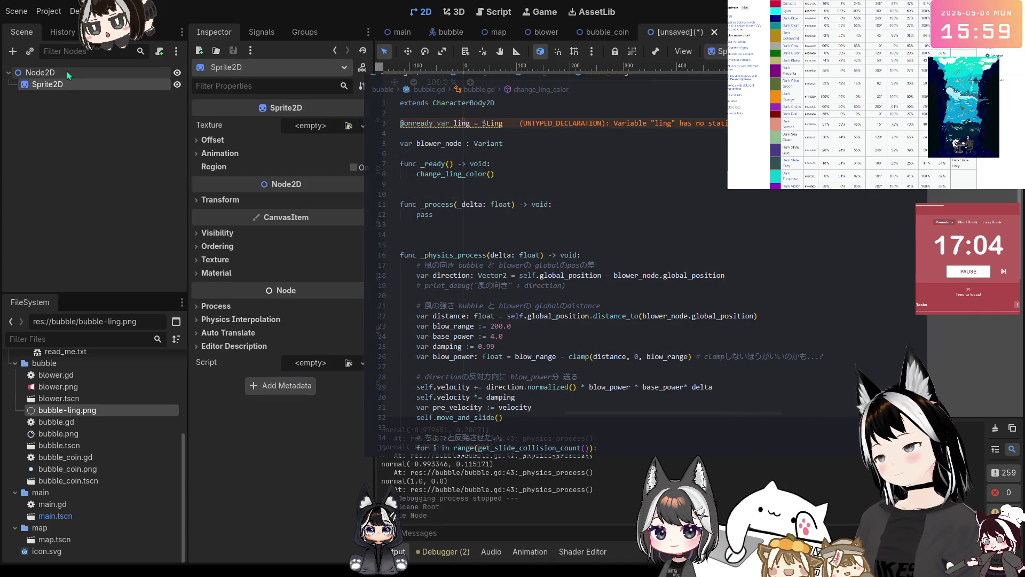
{"action": "key", "text": "ctrl+a"}
{"action": "type", "text": "a"}
{"action": "key", "text": "Return"}
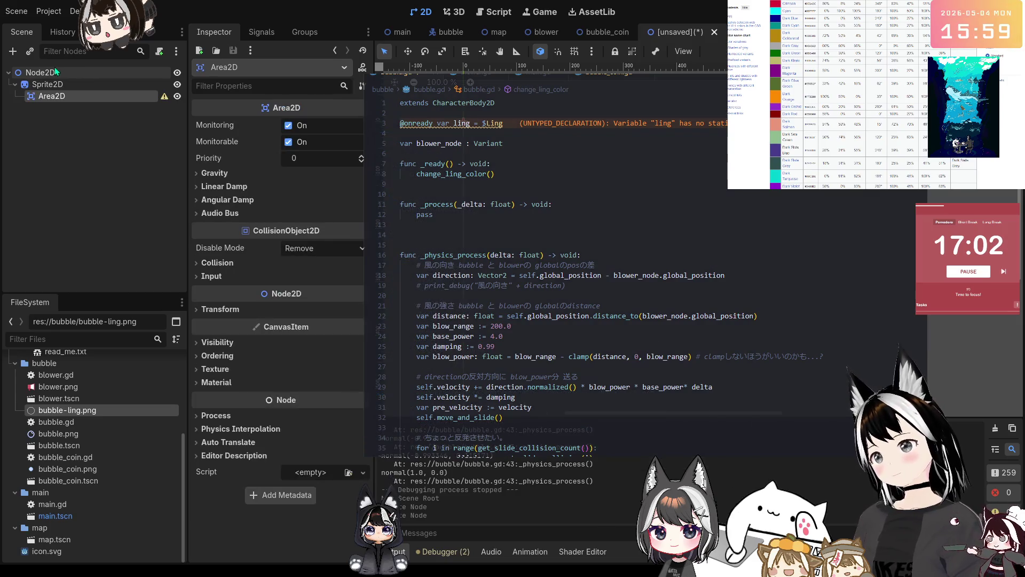
{"action": "left_click_drag", "start_coordinate": [71, 94], "coordinate": [69, 74]}
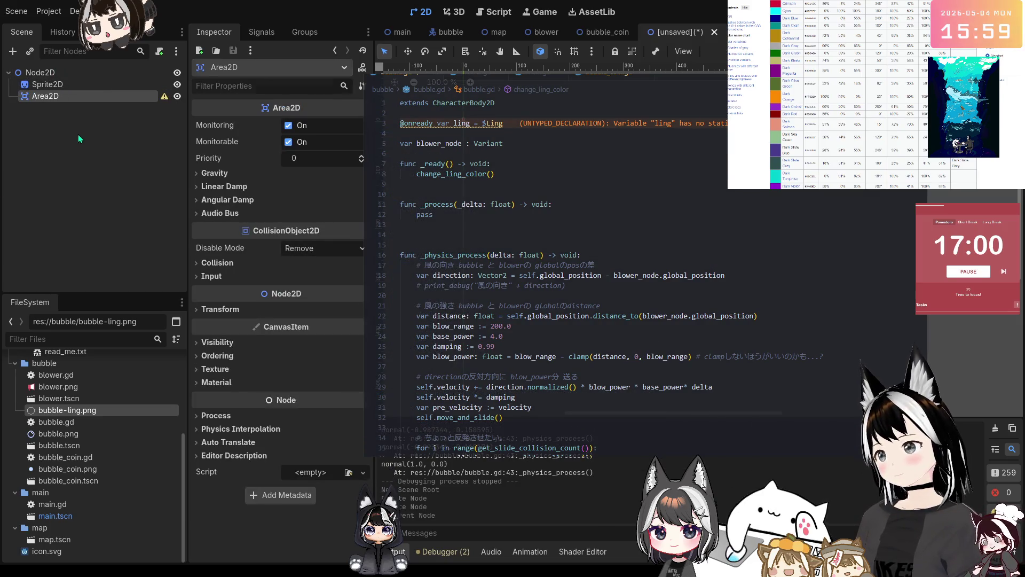
Add a CollisionShape2D under Area2D and bring up the save-scene dialog.
{"action": "left_click", "coordinate": [68, 98]}
{"action": "key", "text": "ctrl+a"}
{"action": "type", "text": "coll"}
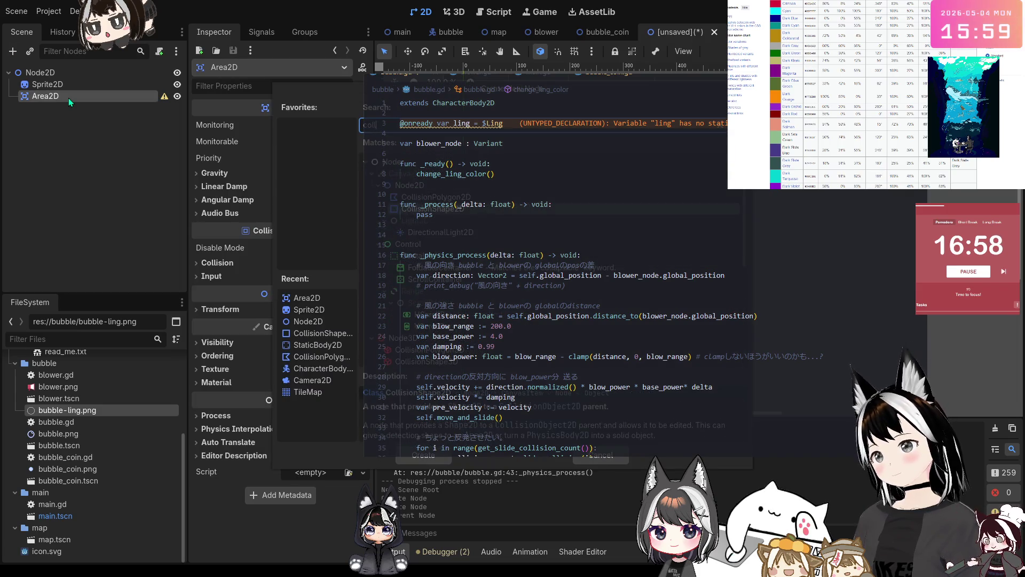
{"action": "key", "text": "Return"}
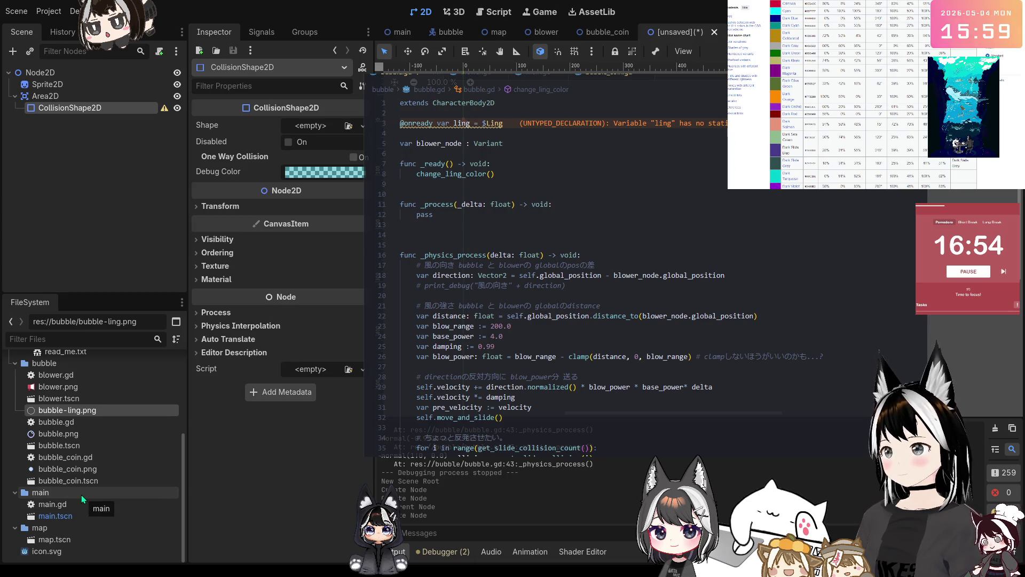
{"action": "key", "text": "ctrl+a"}
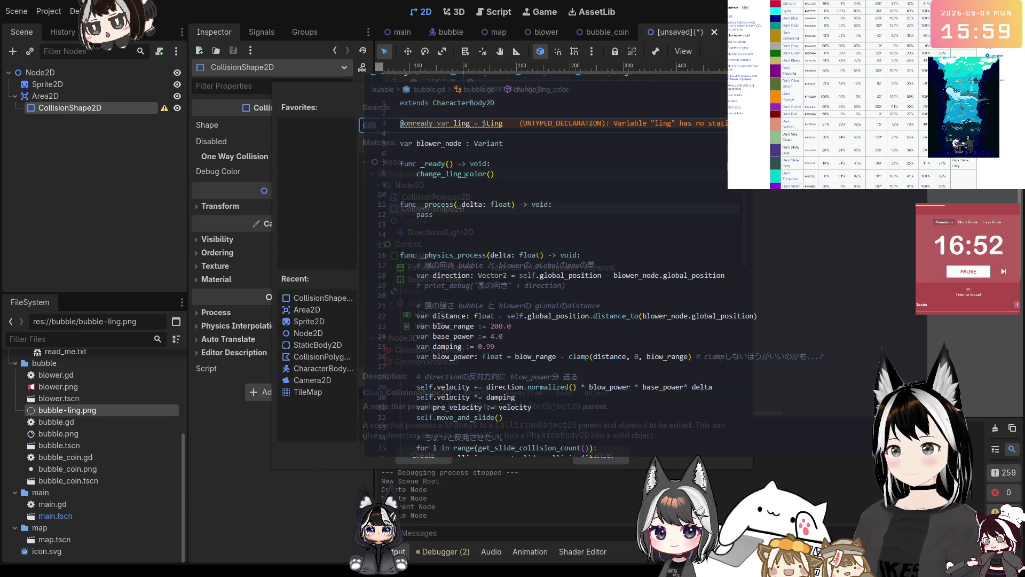
{"action": "key", "text": "ctrl+s"}
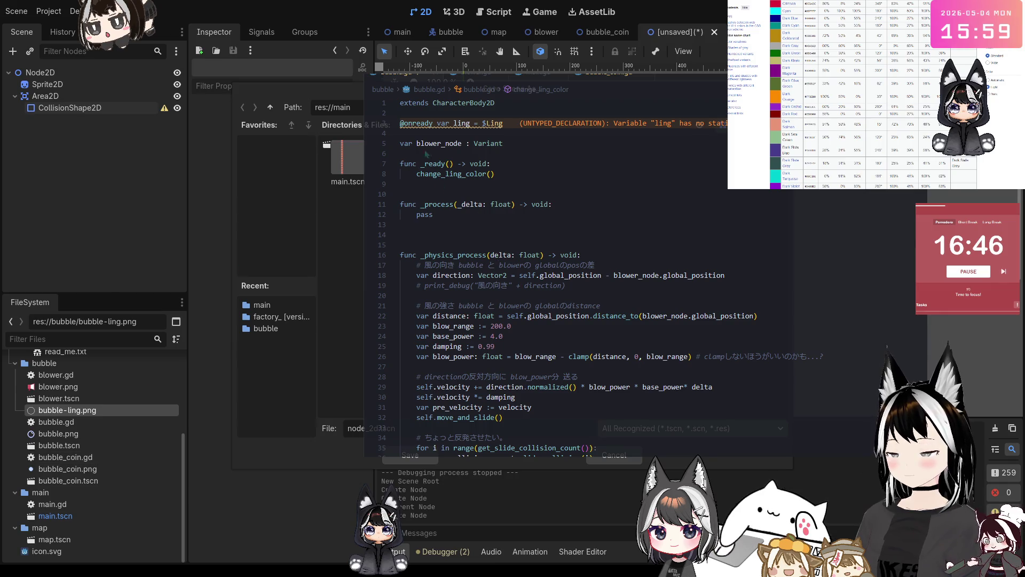
Save the scene as toge.tscn in the res://map folder.
{"action": "left_click", "coordinate": [270, 106]}
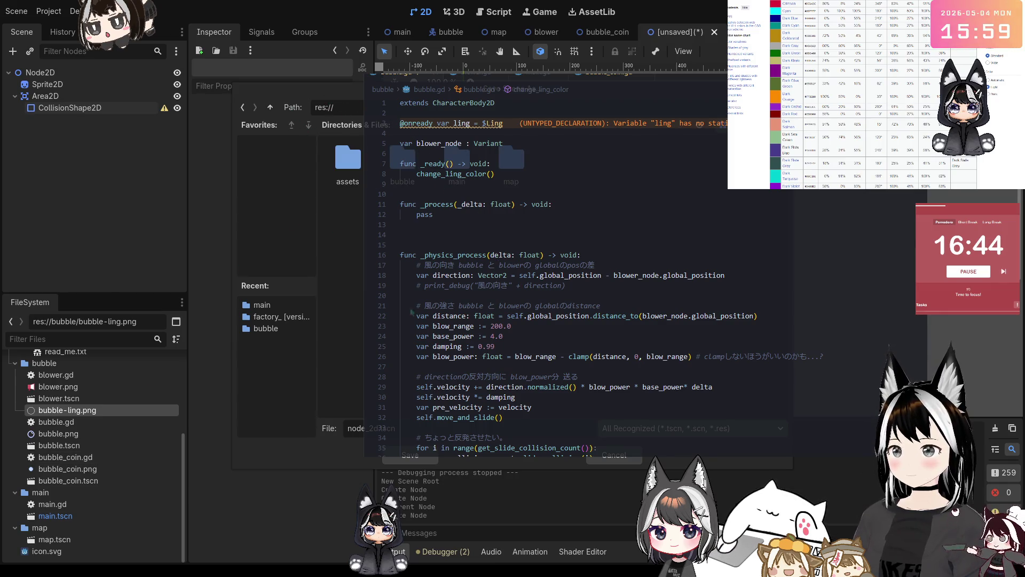
{"action": "double_click", "coordinate": [514, 162]}
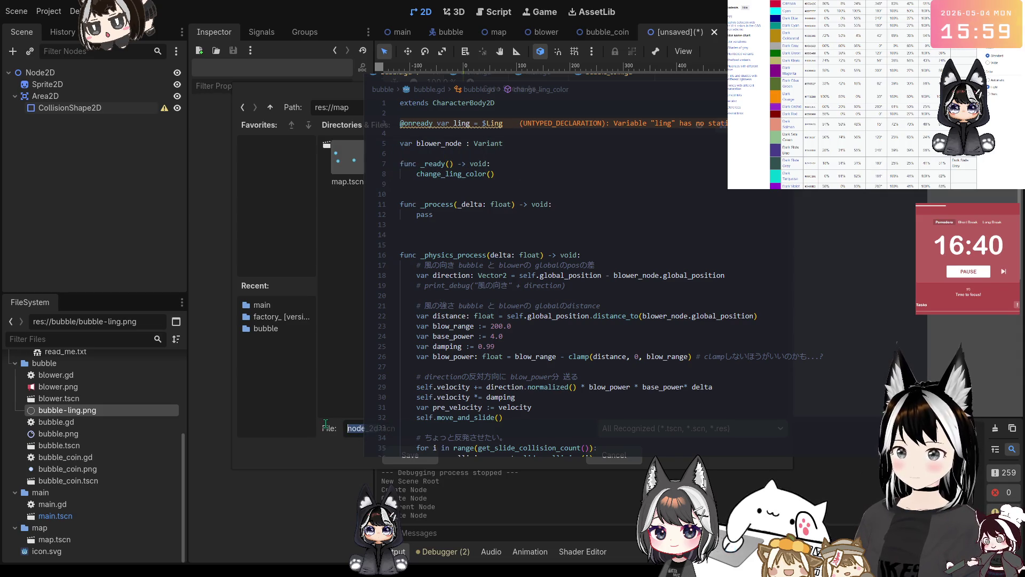
{"action": "type", "text": "toge"}
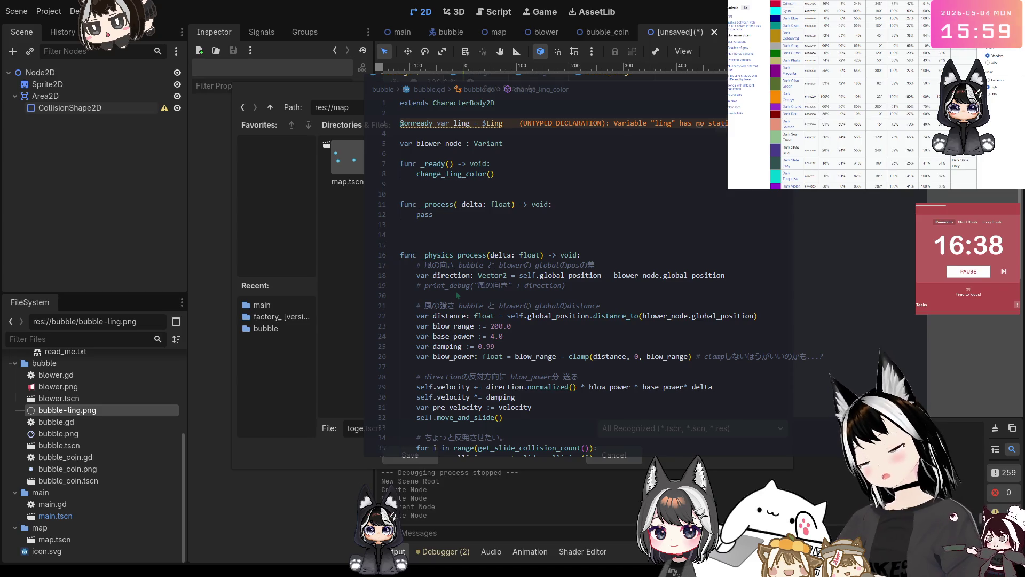
{"action": "left_click", "coordinate": [410, 457]}
Rename the root Node2D to Toge.
{"action": "left_click", "coordinate": [94, 66]}
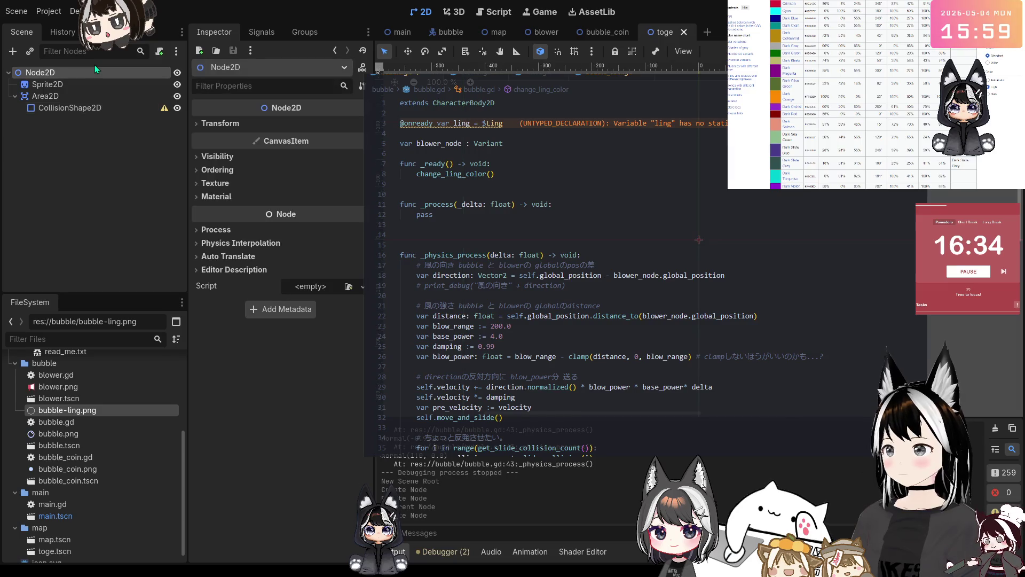
{"action": "double_click", "coordinate": [95, 65]}
{"action": "type", "text": "Toge"}
{"action": "key", "text": "Return"}
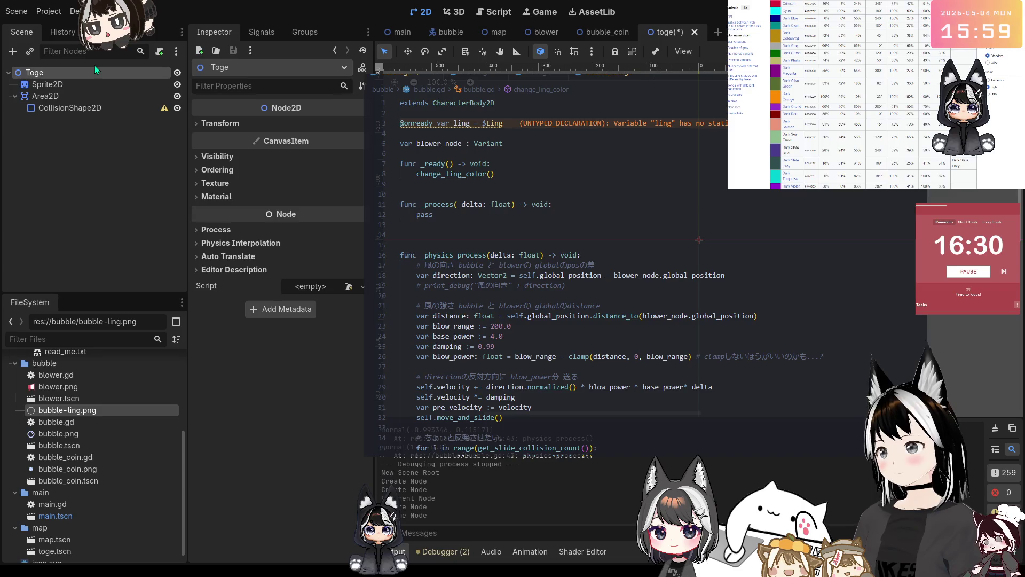
{"action": "left_click", "coordinate": [30, 200]}
{"action": "left_click", "coordinate": [64, 84]}
{"action": "scroll", "coordinate": [91, 521], "scroll_direction": "down", "scroll_amount": 1}
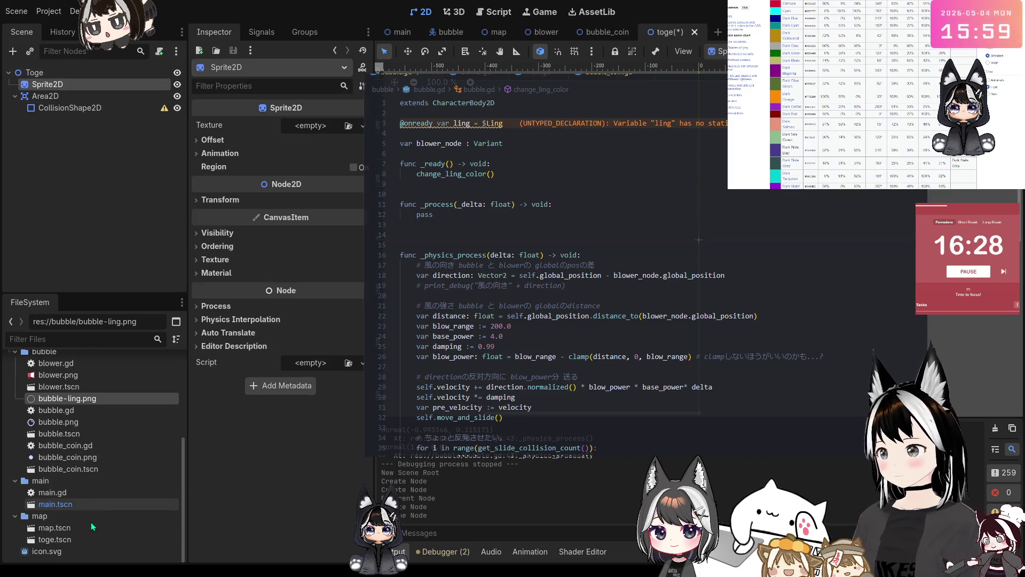
Save the scene and drag toge.png onto the Sprite2D to set its texture.
{"action": "key", "text": "ctrl+s"}
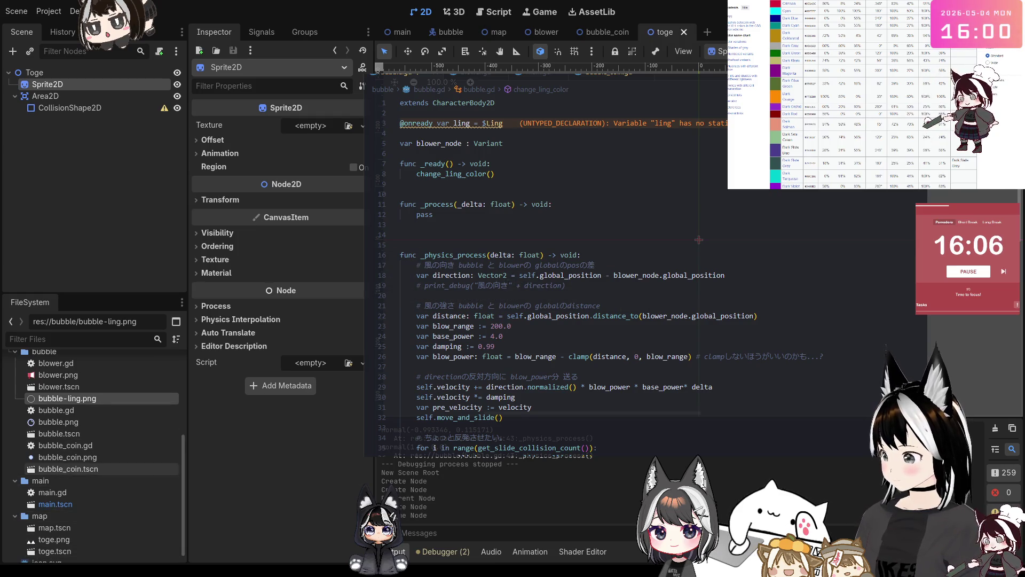
{"action": "scroll", "coordinate": [102, 459], "scroll_direction": "down", "scroll_amount": 1}
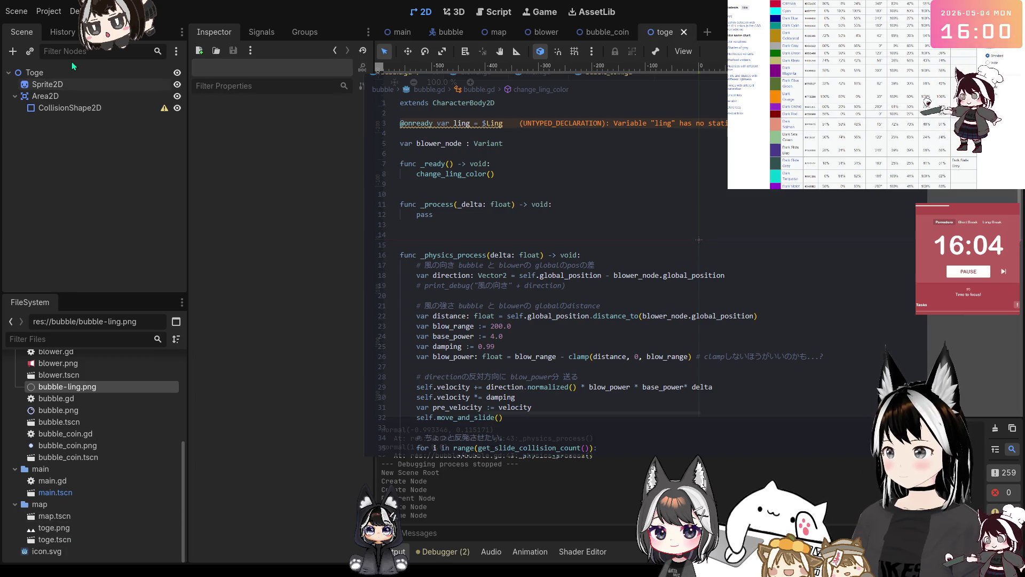
{"action": "left_click", "coordinate": [91, 109]}
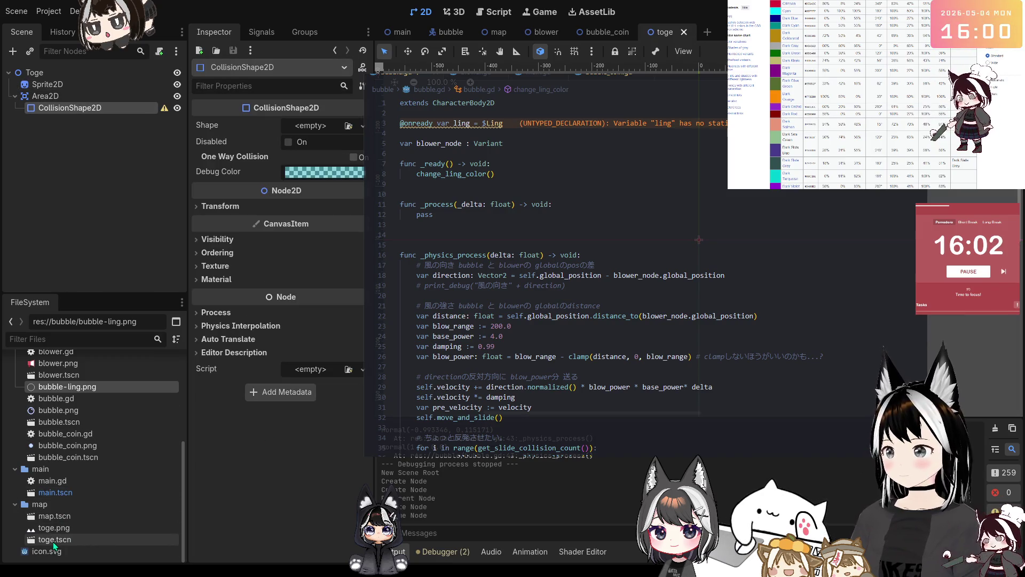
{"action": "left_click", "coordinate": [62, 529]}
{"action": "mouse_move", "coordinate": [64, 530]}
{"action": "left_mouse_down"}
{"action": "mouse_move", "coordinate": [224, 446]}
{"action": "mouse_move", "coordinate": [98, 86]}
{"action": "left_mouse_up"}
{"action": "scroll", "coordinate": [716, 225], "scroll_direction": "up", "scroll_amount": 8}
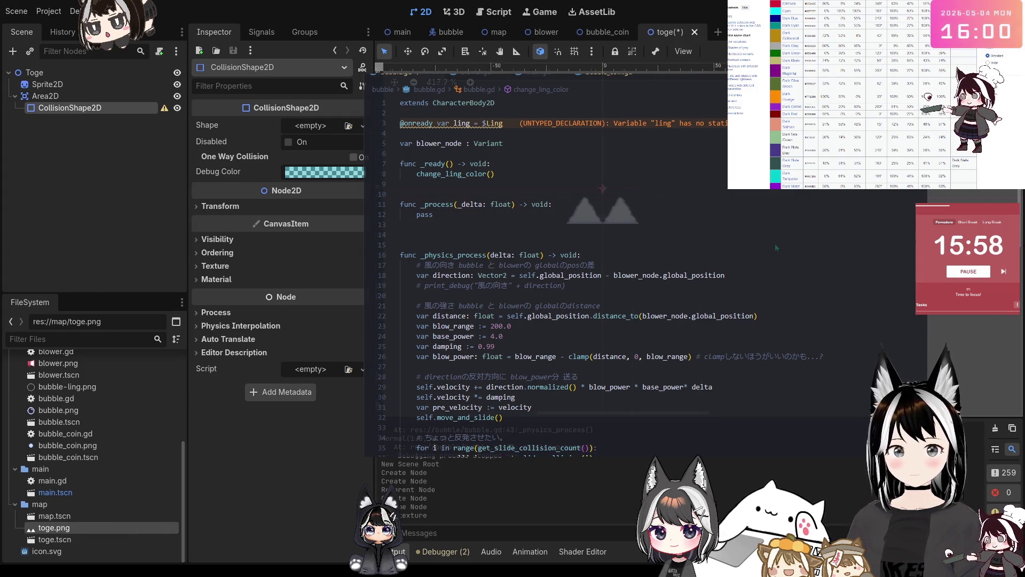
{"action": "scroll", "coordinate": [726, 327], "scroll_direction": "up", "scroll_amount": 2}
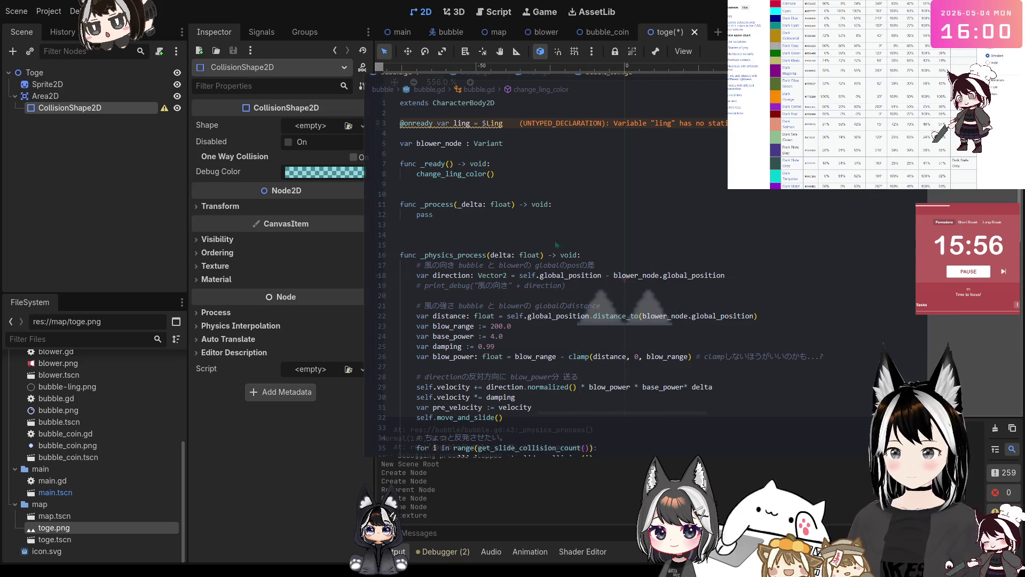
{"action": "left_click", "coordinate": [362, 125]}
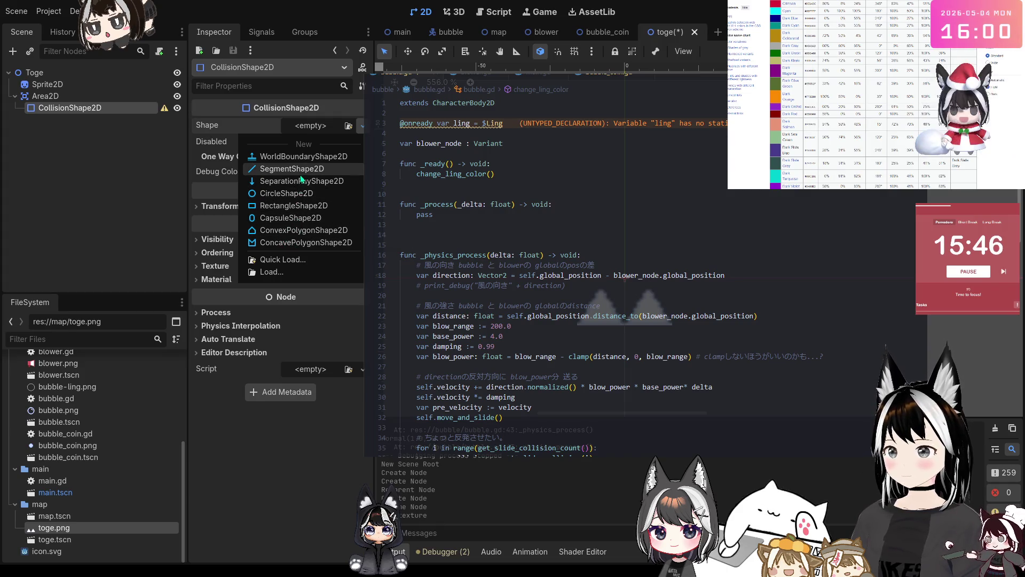
Give the CollisionShape2D a New RectangleShape2D at (-7, 14) over the spikes, then save.
{"action": "left_click", "coordinate": [301, 209]}
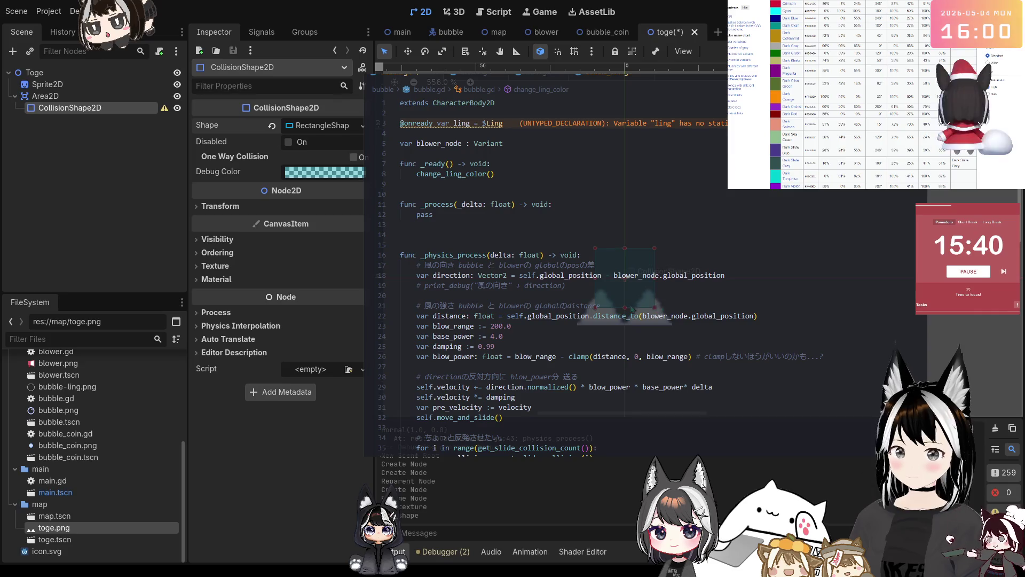
{"action": "mouse_move", "coordinate": [628, 268]}
{"action": "left_mouse_down"}
{"action": "mouse_move", "coordinate": [597, 332]}
{"action": "mouse_move", "coordinate": [681, 342]}
{"action": "left_mouse_up"}
{"action": "scroll", "coordinate": [790, 301], "scroll_direction": "down", "scroll_amount": 6}
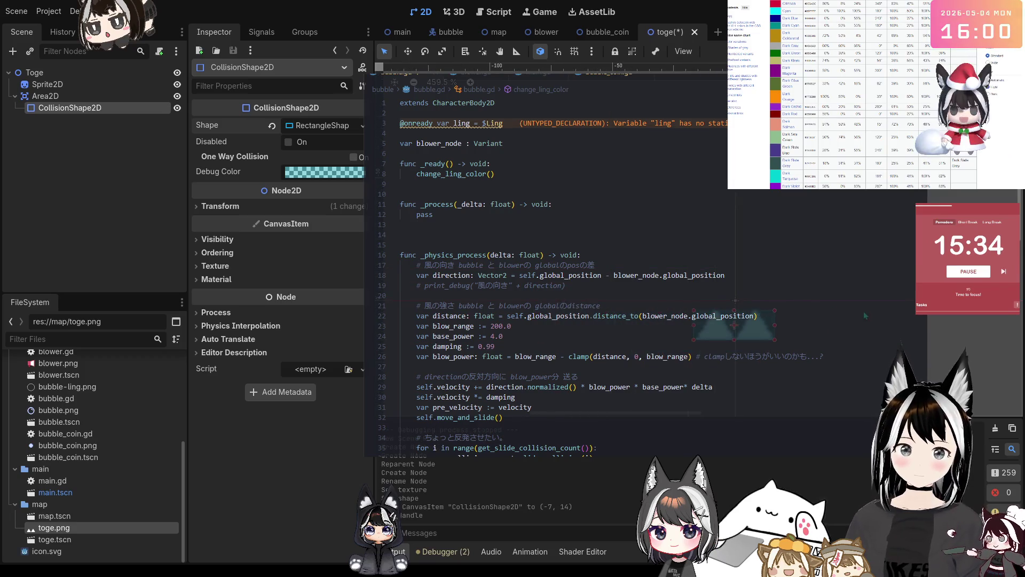
{"action": "left_click", "coordinate": [763, 284]}
{"action": "scroll", "coordinate": [774, 304], "scroll_direction": "up", "scroll_amount": 5}
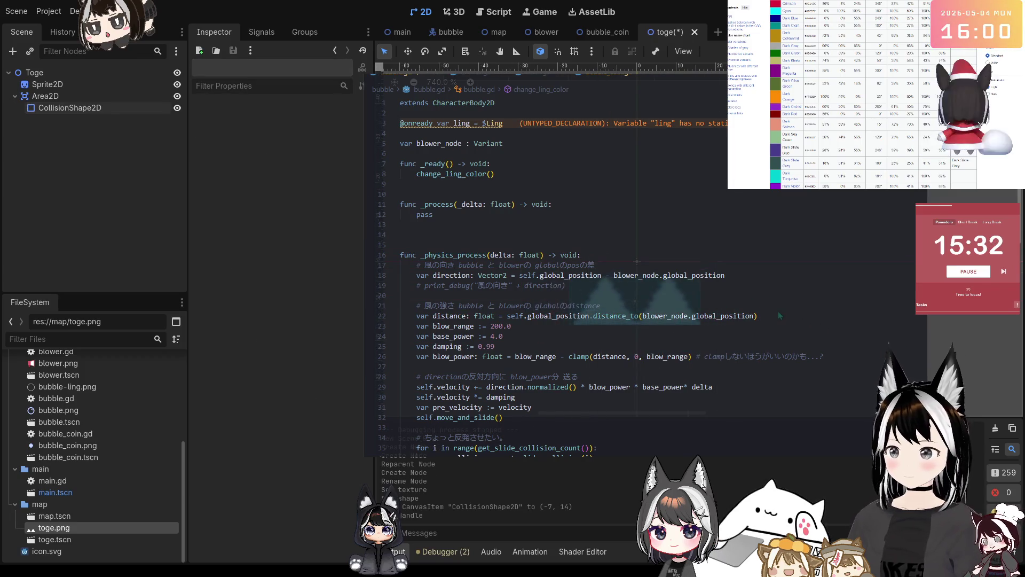
{"action": "left_click", "coordinate": [679, 307]}
{"action": "left_click", "coordinate": [801, 309]}
{"action": "scroll", "coordinate": [694, 308], "scroll_direction": "right", "scroll_amount": 2}
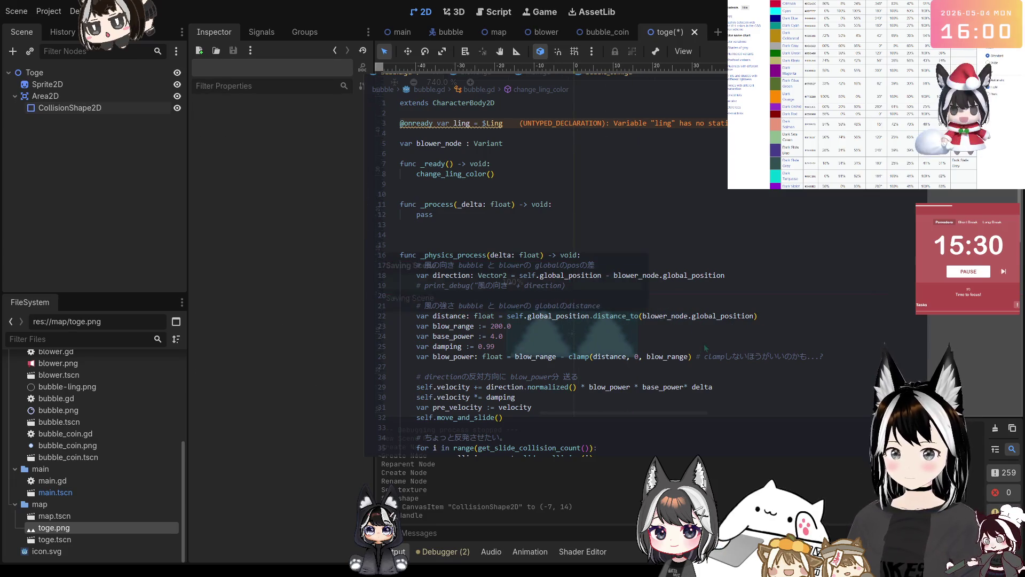
{"action": "key", "text": "ctrl+s"}
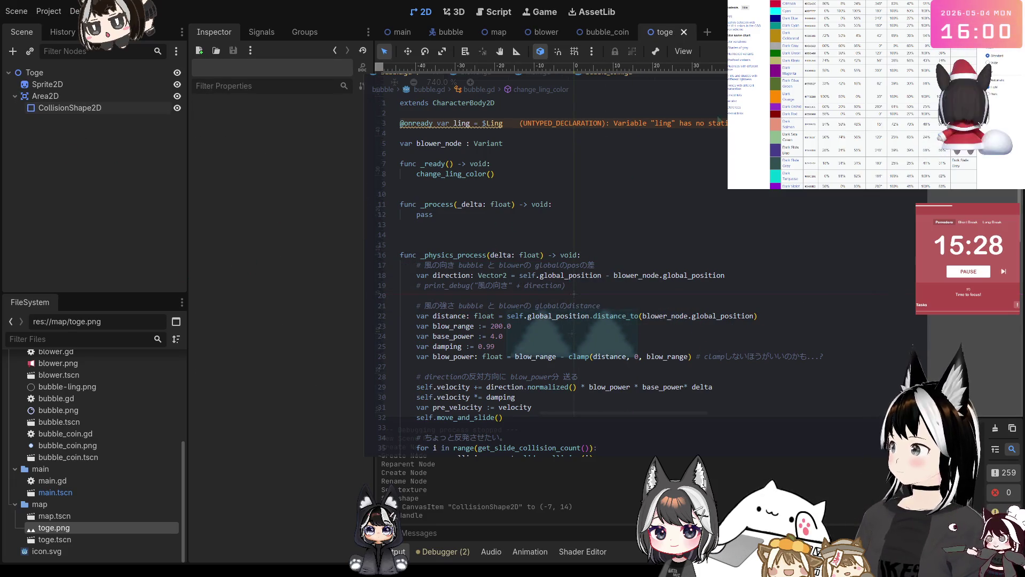
{"action": "left_click", "coordinate": [139, 73]}
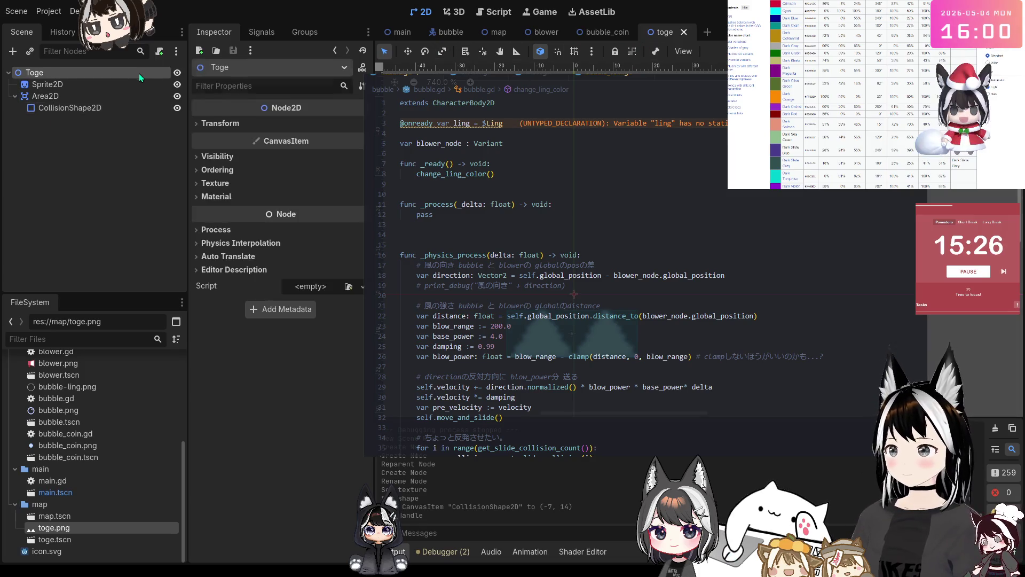
{"action": "left_click", "coordinate": [166, 54]}
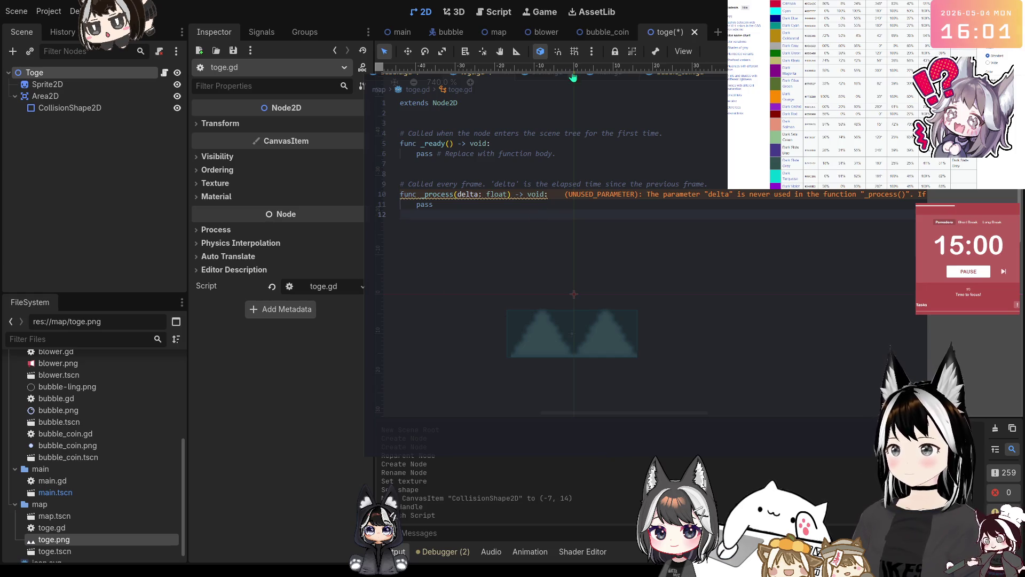
{"action": "left_click", "coordinate": [487, 200]}
{"action": "key", "text": "Up"}
{"action": "key", "text": "Up"}
{"action": "key", "text": "Up"}
{"action": "key", "text": "Up"}
{"action": "key", "text": "Up"}
{"action": "key", "text": "Up"}
{"action": "key", "text": "Up"}
{"action": "key", "text": "End"}
{"action": "key", "text": "Return"}
{"action": "key", "text": "Return"}
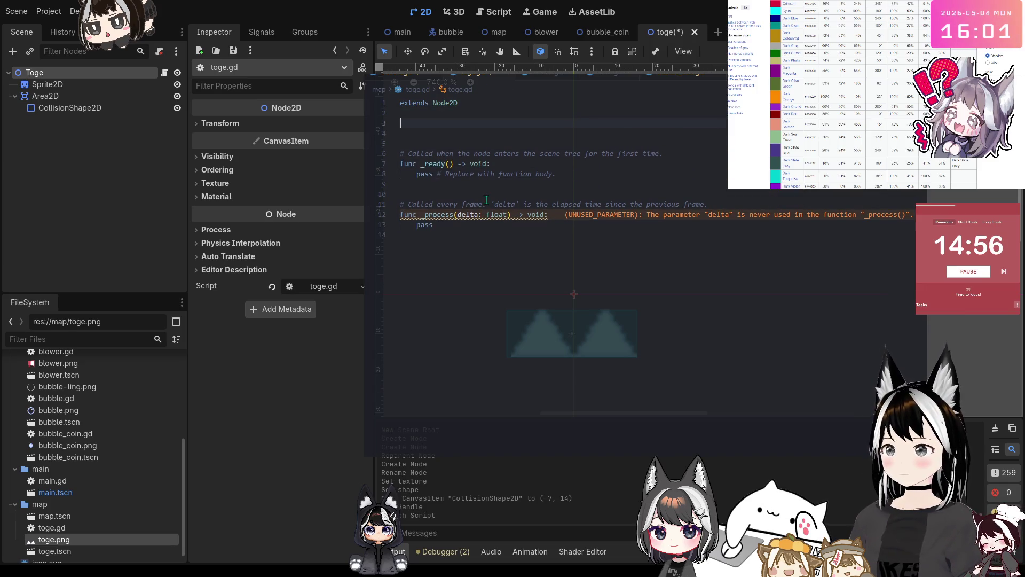
{"action": "type", "text": "onrea"}
{"action": "key", "text": "Return"}
{"action": "type", "text": "var  tog"}
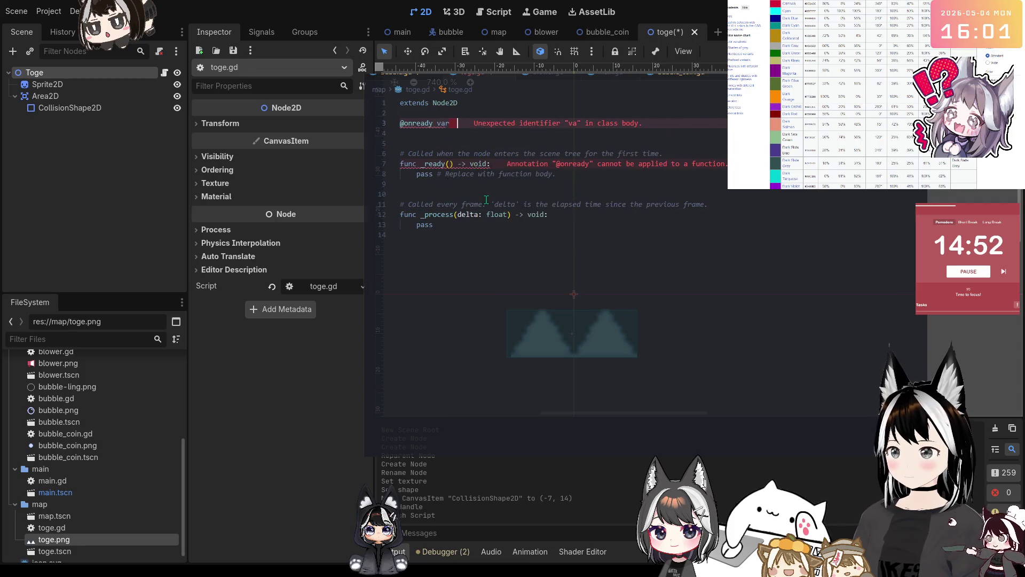
{"action": "key", "text": "BackSpace"}
{"action": "key", "text": "BackSpace"}
{"action": "key", "text": "BackSpace"}
{"action": "type", "text": "area3"}
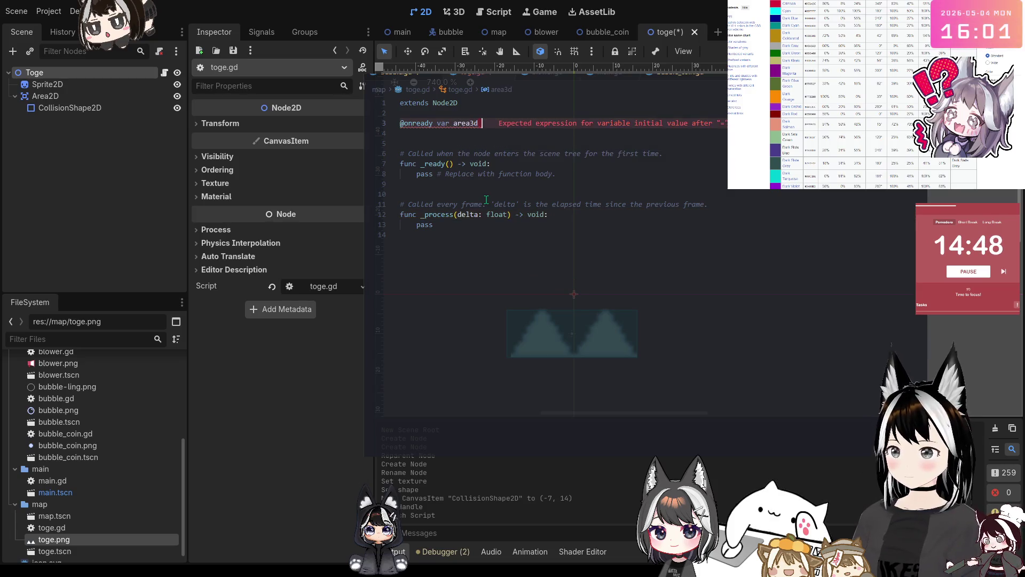
{"action": "key", "text": "BackSpace"}
{"action": "type", "text": "2d"}
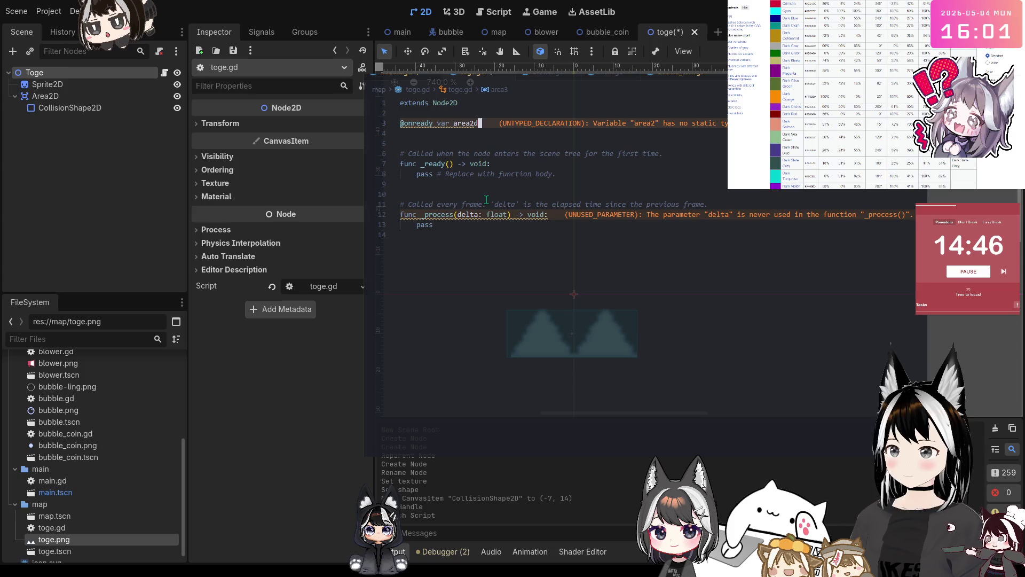
{"action": "key", "text": "ctrl+u"}
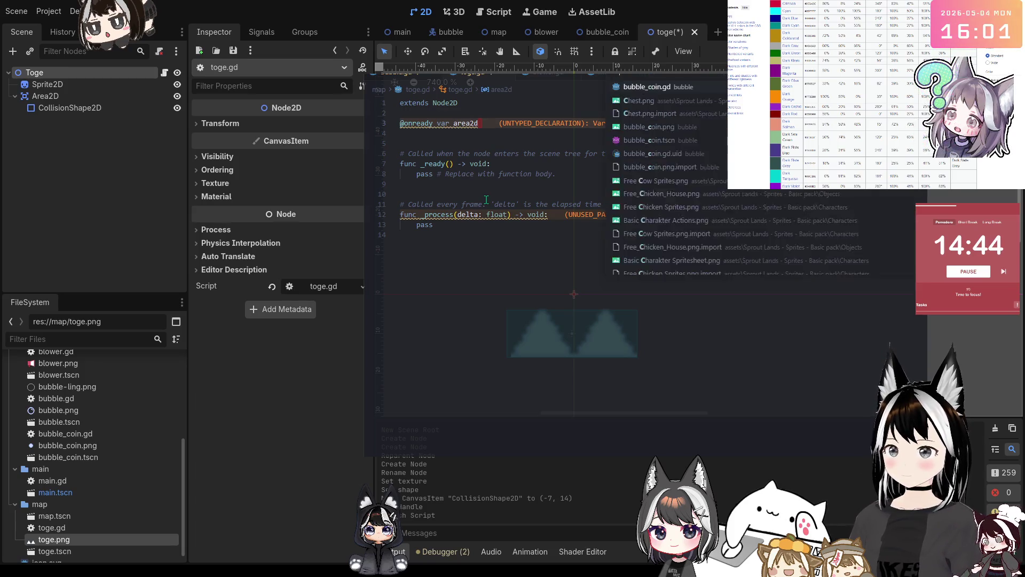
{"action": "key", "text": "Return"}
{"action": "key", "text": "Up"}
{"action": "key", "text": "Up"}
{"action": "key", "text": "Up"}
{"action": "key", "text": "Up"}
{"action": "key", "text": "Up"}
{"action": "key", "text": "Up"}
{"action": "key", "text": "Home"}
{"action": "key", "text": "shift+Down"}
{"action": "key", "text": "Down"}
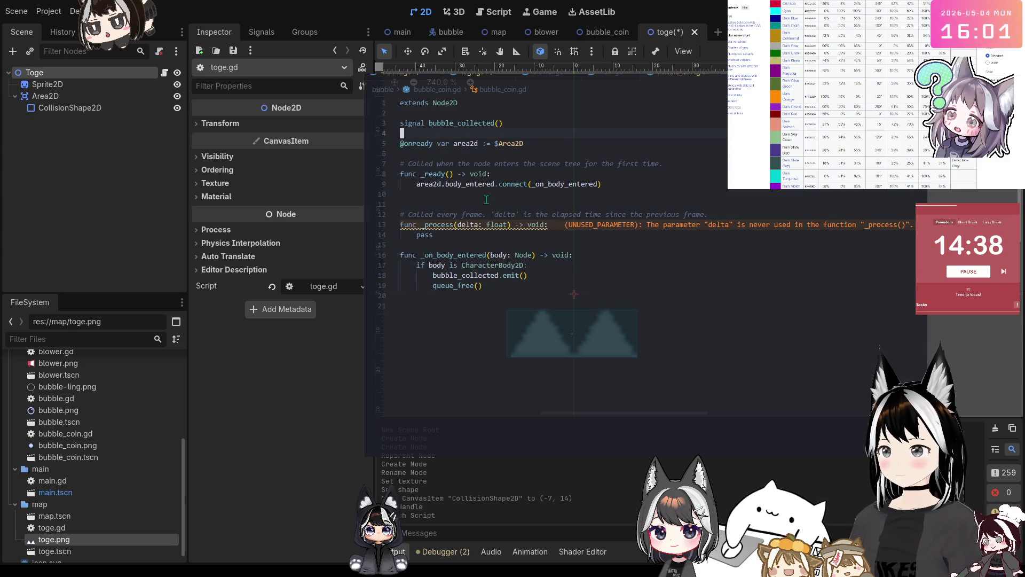
{"action": "key", "text": "BackSpace"}
{"action": "key", "text": "Up"}
{"action": "key", "text": "shift+Down"}
{"action": "key", "text": "shift+Down"}
{"action": "key", "text": "ctrl+c"}
{"action": "key", "text": "Right"}
{"action": "key", "text": "ctrl+Tab"}
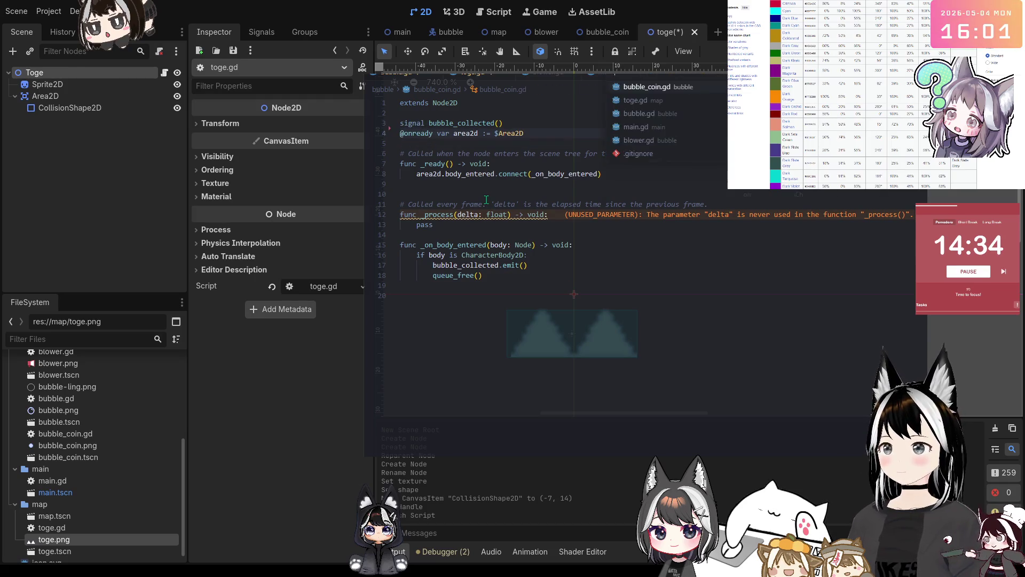
{"action": "key", "text": "ctrl+v"}
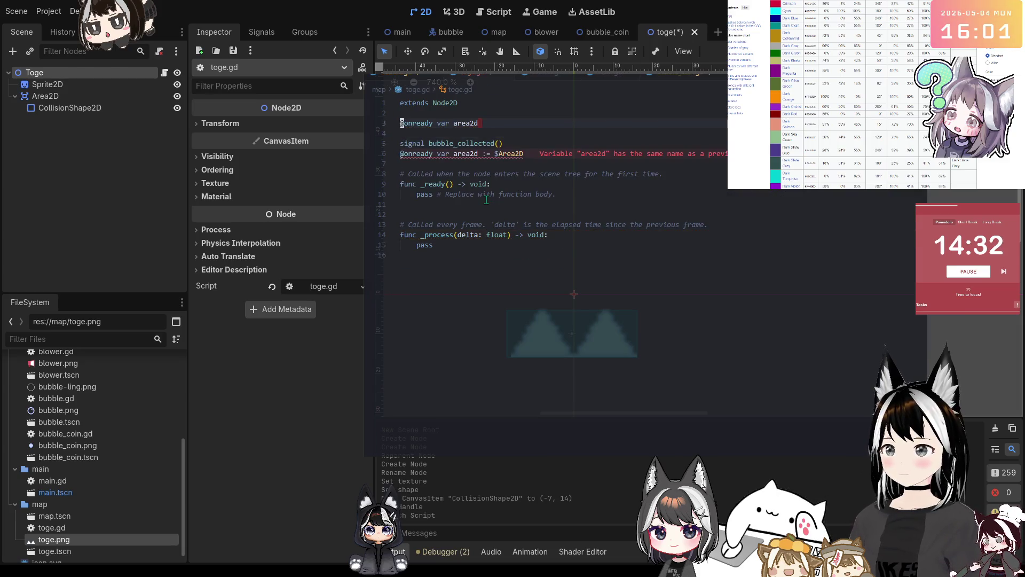
Rename the pasted signal to toge_hited and delete the comment above _ready.
{"action": "key", "text": "ctrl+Right"}
{"action": "key", "text": "Right"}
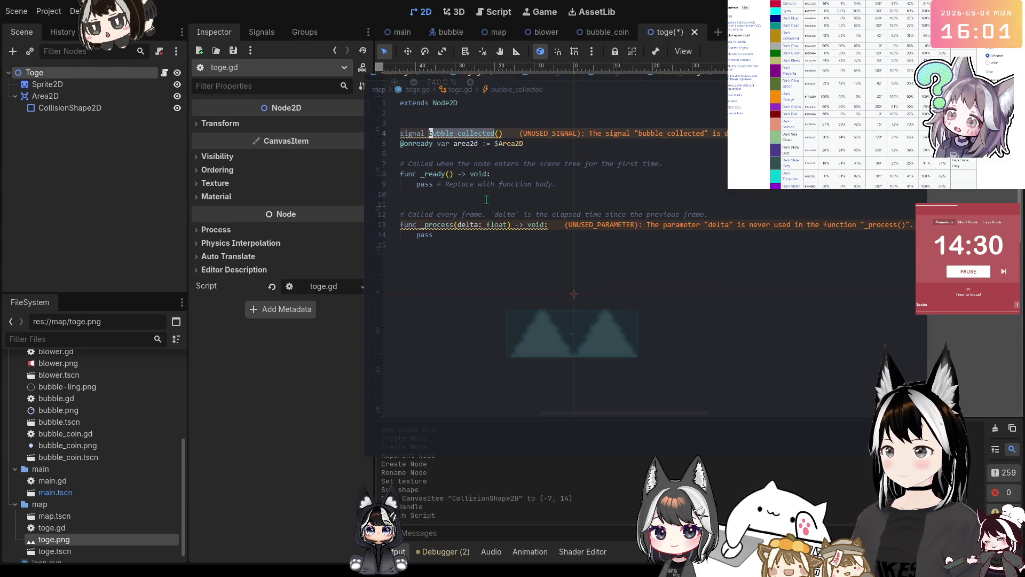
{"action": "key", "text": "Delete"}
{"action": "key", "text": "Delete"}
{"action": "key", "text": "Delete"}
{"action": "key", "text": "Delete"}
{"action": "key", "text": "Delete"}
{"action": "type", "text": "toge"}
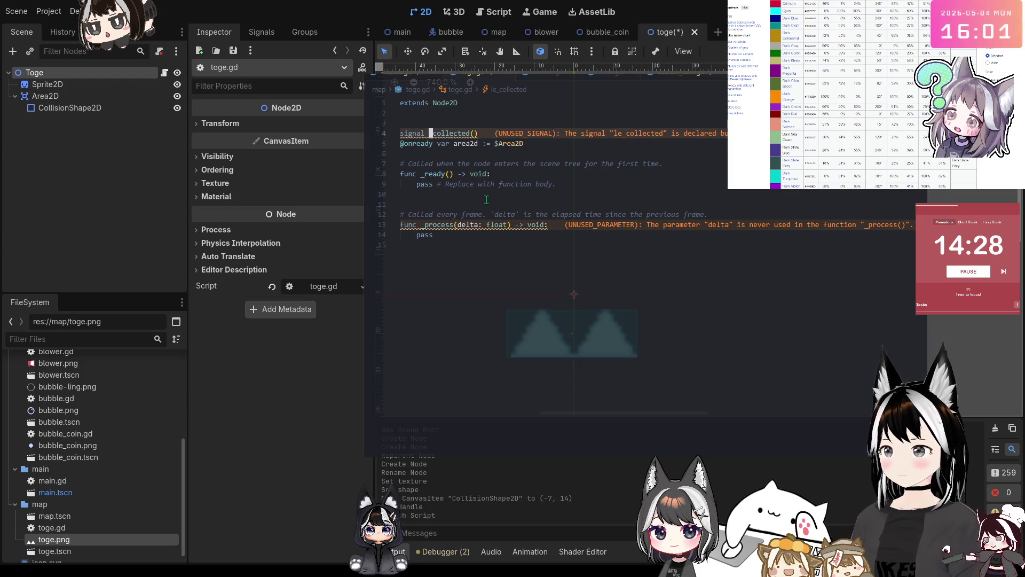
{"action": "key", "text": "ctrl+Left"}
{"action": "key", "text": "ctrl+shift+Right"}
{"action": "key", "text": "BackSpace"}
{"action": "type", "text": "hi"}
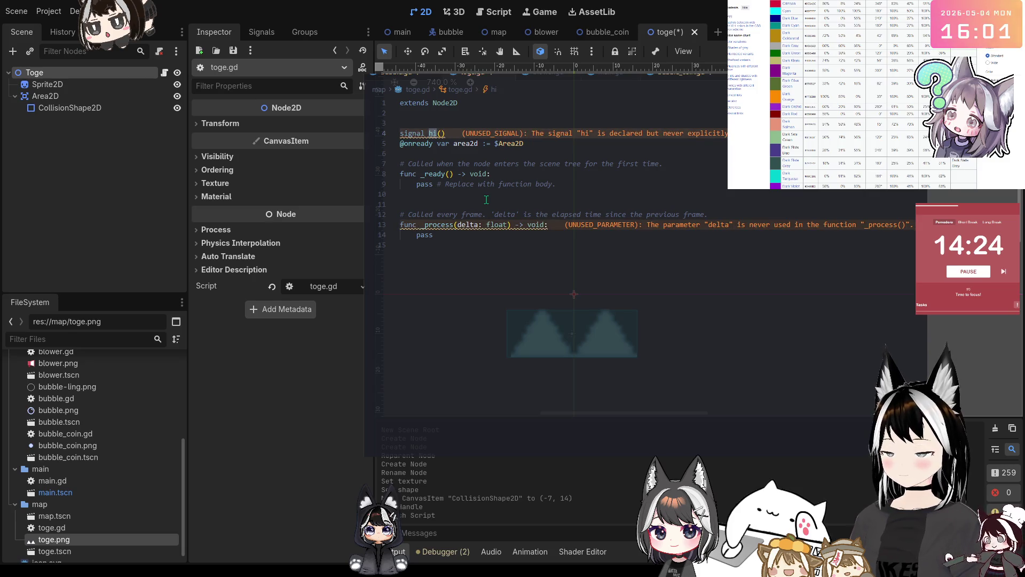
{"action": "key", "text": "Delete"}
{"action": "key", "text": "Delete"}
{"action": "type", "text": "toge_"}
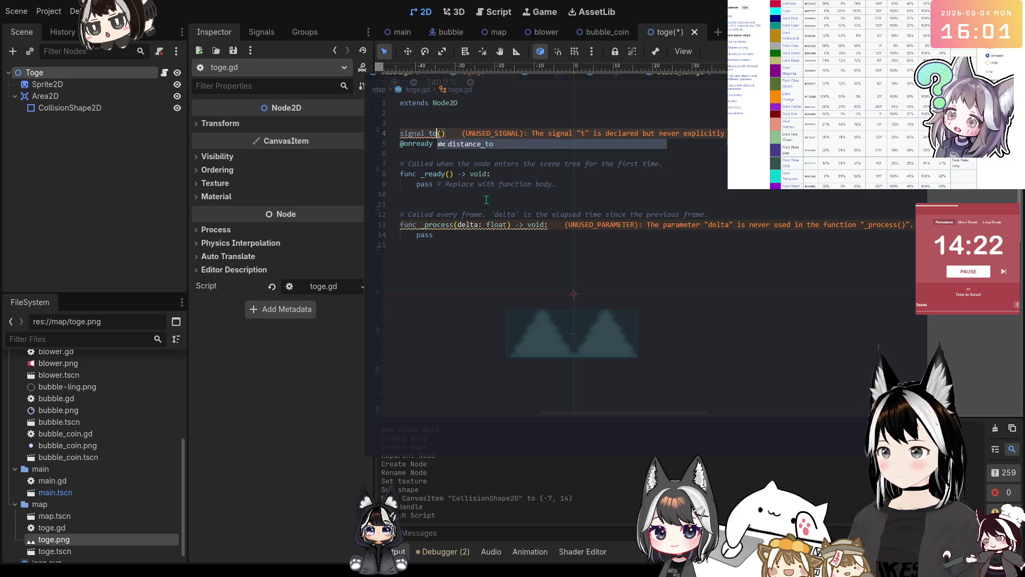
{"action": "type", "text": "hited"}
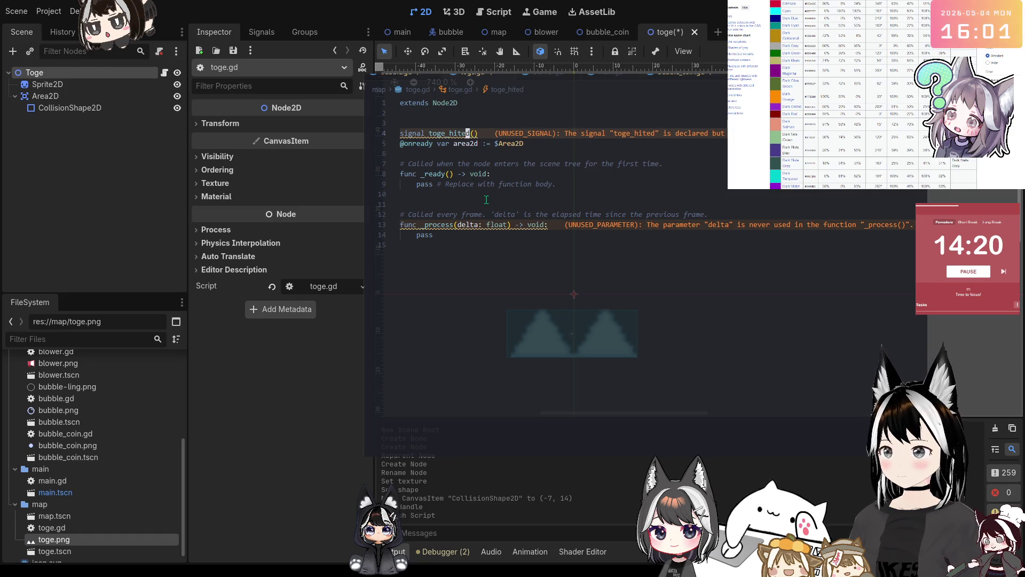
{"action": "key", "text": "ctrl+shift+Left"}
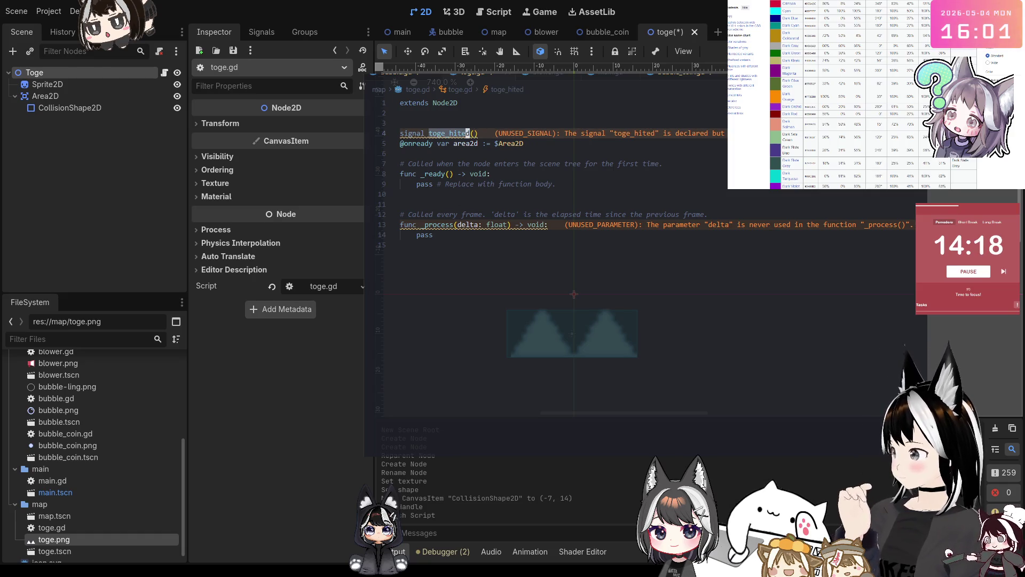
{"action": "key", "text": "Right"}
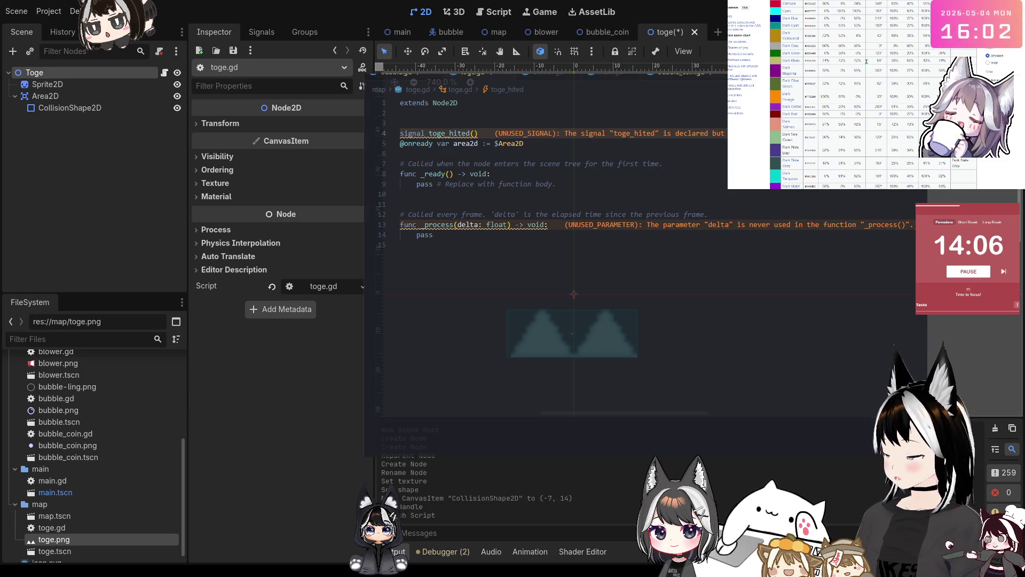
{"action": "left_click", "coordinate": [549, 224]}
{"action": "key", "text": "Up"}
{"action": "key", "text": "Up"}
{"action": "key", "text": "Up"}
{"action": "key", "text": "Up"}
{"action": "key", "text": "Up"}
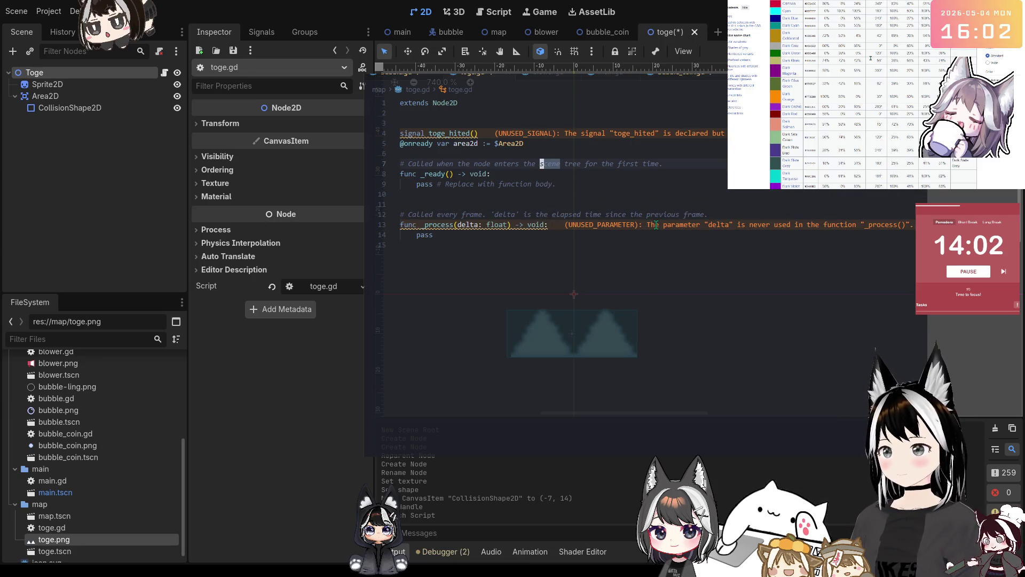
{"action": "key", "text": "ctrl+shift+k"}
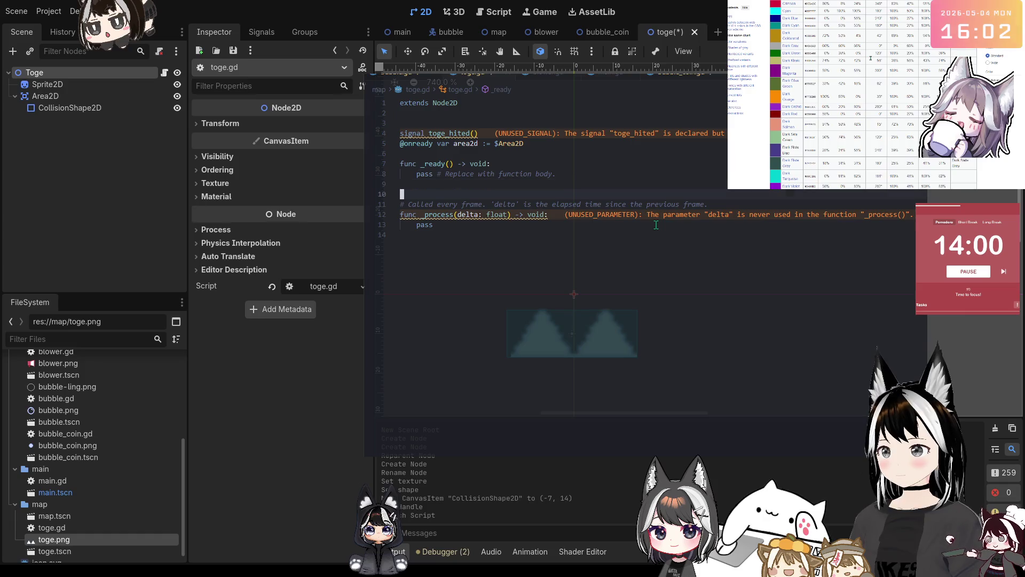
Copy the _ready connect code and body-entered handler from bubble_coin.gd.
{"action": "key", "text": "Down"}
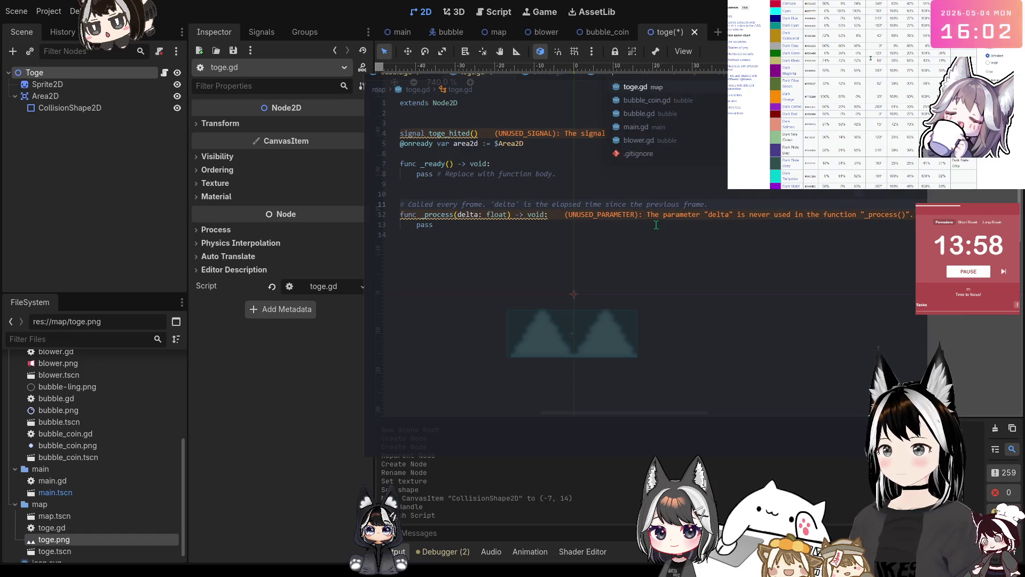
{"action": "key", "text": "alt+Left"}
{"action": "key", "text": "Down"}
{"action": "key", "text": "Down"}
{"action": "key", "text": "Down"}
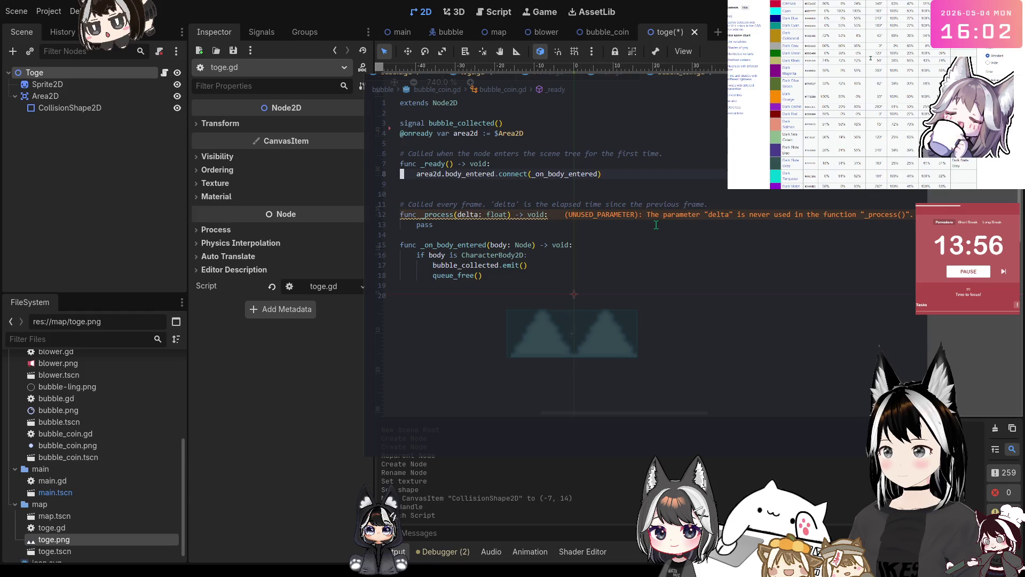
{"action": "key", "text": "Up"}
{"action": "key", "text": "shift+Down"}
{"action": "key", "text": "shift+Down"}
{"action": "key", "text": "Escape"}
{"action": "key", "text": "Up"}
{"action": "key", "text": "Up"}
{"action": "key", "text": "shift+Down"}
{"action": "key", "text": "shift+Down"}
{"action": "key", "text": "shift+Up"}
{"action": "key", "text": "shift+Up"}
{"action": "key", "text": "shift+Down"}
{"action": "key", "text": "shift+Down"}
{"action": "key", "text": "shift+Down"}
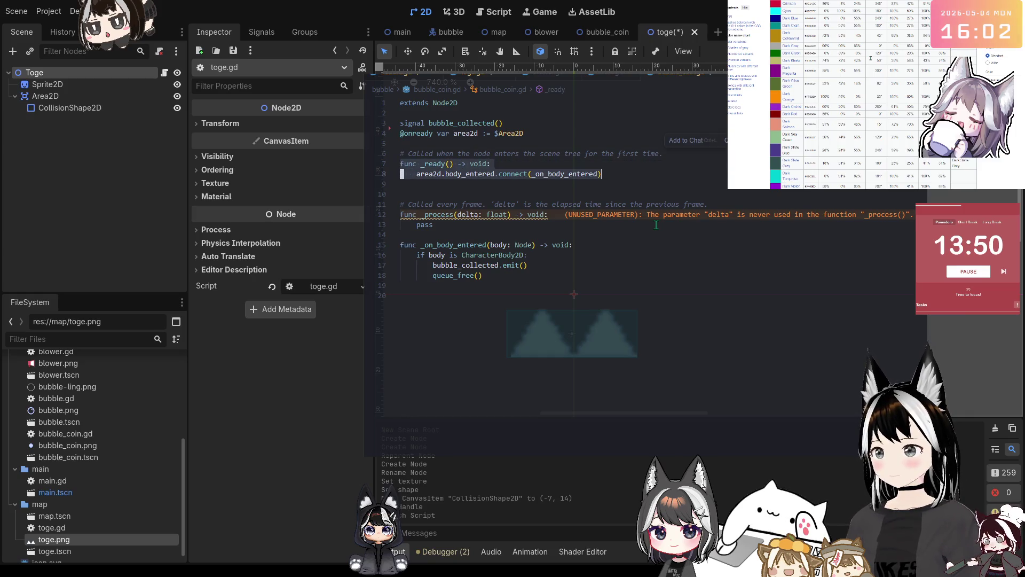
{"action": "key", "text": "shift+Down"}
{"action": "key", "text": "shift+Down"}
{"action": "key", "text": "ctrl+c"}
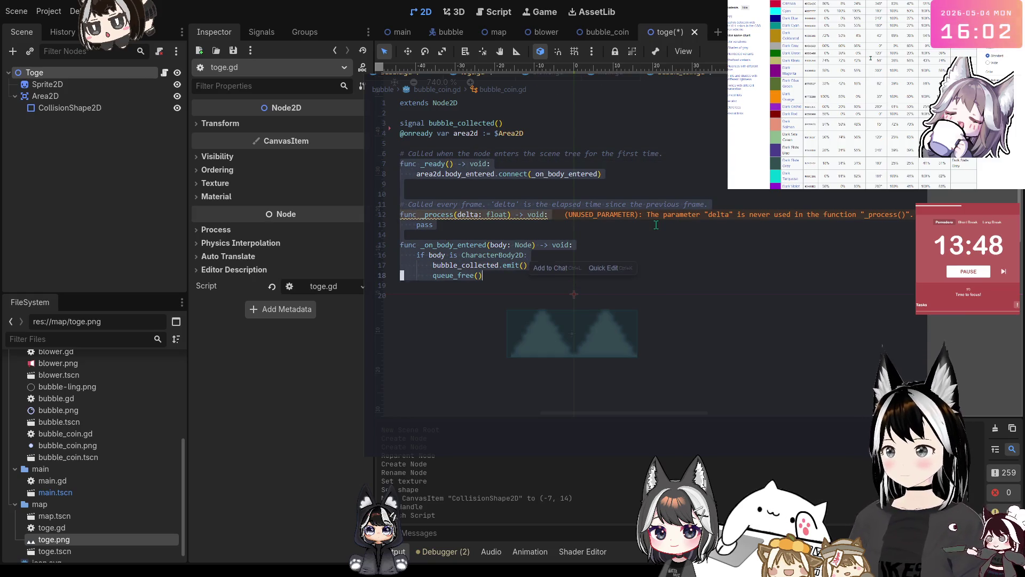
{"action": "key", "text": "Left"}
{"action": "key", "text": "Down"}
Replace toge.gd's template _ready and _process code with the copied handler code.
{"action": "key", "text": "ctrl+p"}
{"action": "type", "text": "toge"}
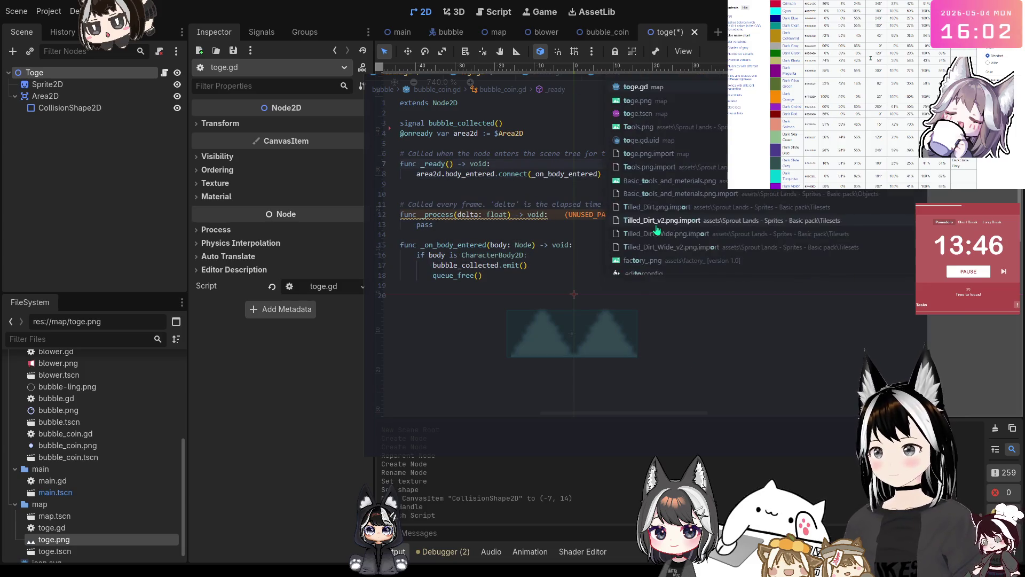
{"action": "key", "text": "Return"}
{"action": "key", "text": "Up"}
{"action": "key", "text": "Up"}
{"action": "key", "text": "Up"}
{"action": "key", "text": "shift+Down"}
{"action": "key", "text": "shift+Down"}
{"action": "key", "text": "shift+Down"}
{"action": "key", "text": "shift+End"}
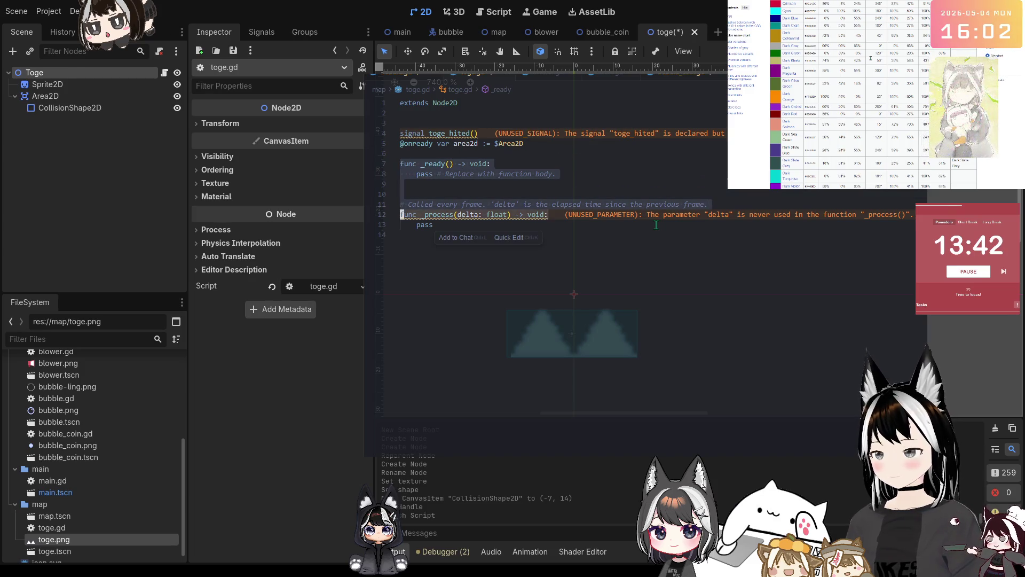
{"action": "key", "text": "ctrl+v"}
Change the handler's emit line to toge_hited.emit(), keeping queue_free() below it.
{"action": "key", "text": "Down"}
{"action": "key", "text": "Down"}
{"action": "key", "text": "Down"}
{"action": "key", "text": "Home"}
{"action": "key", "text": "ctrl+shift+Right"}
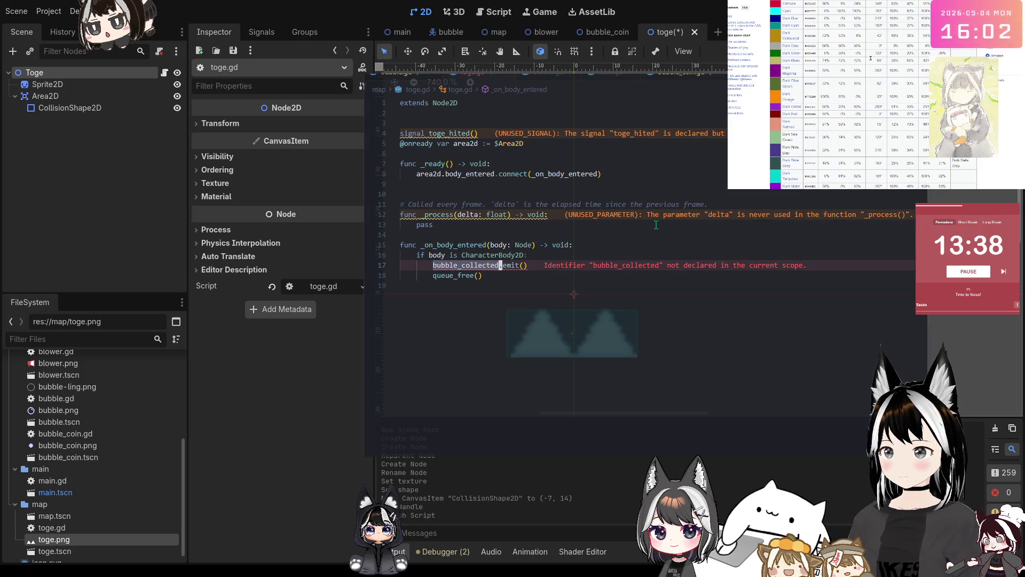
{"action": "type", "text": "to"}
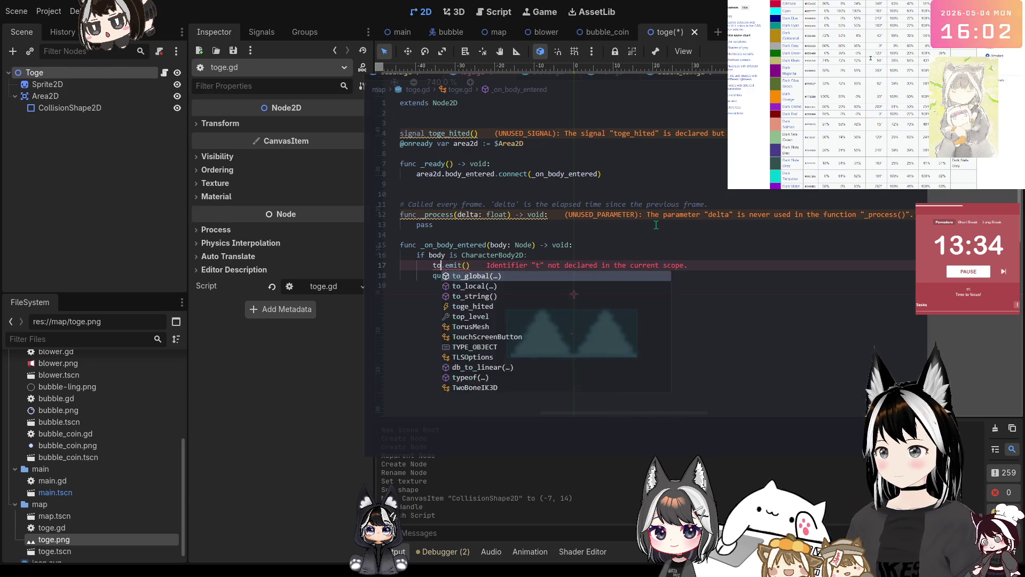
{"action": "type", "text": "ge_hited"}
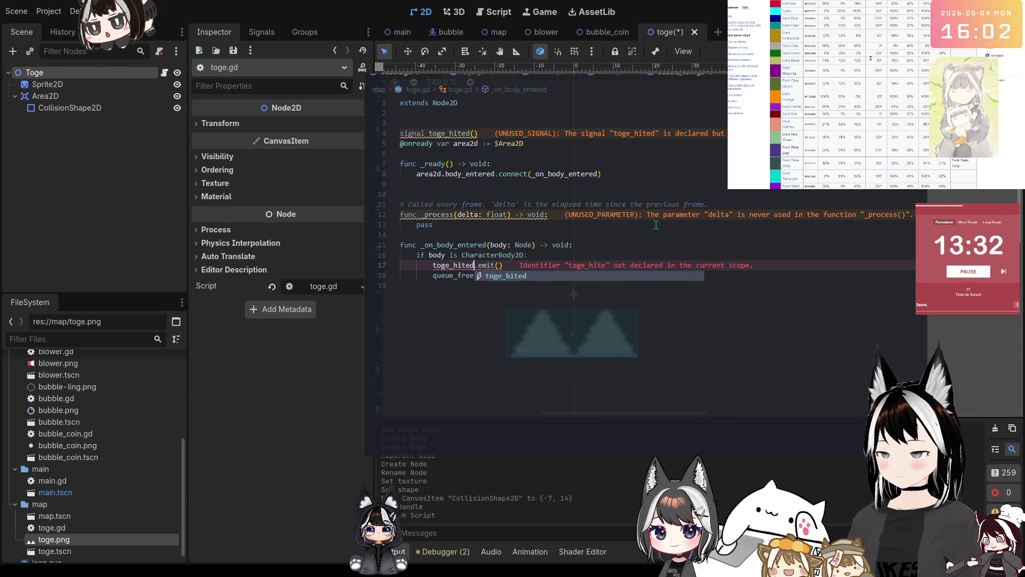
{"action": "key", "text": "Escape"}
{"action": "double_click", "coordinate": [453, 275]}
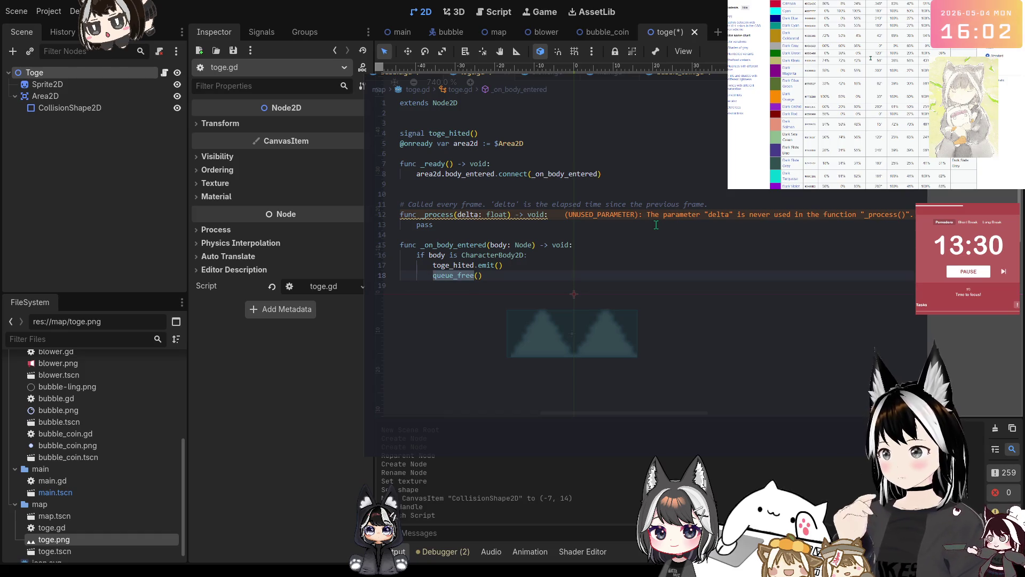
{"action": "left_click", "coordinate": [81, 78]}
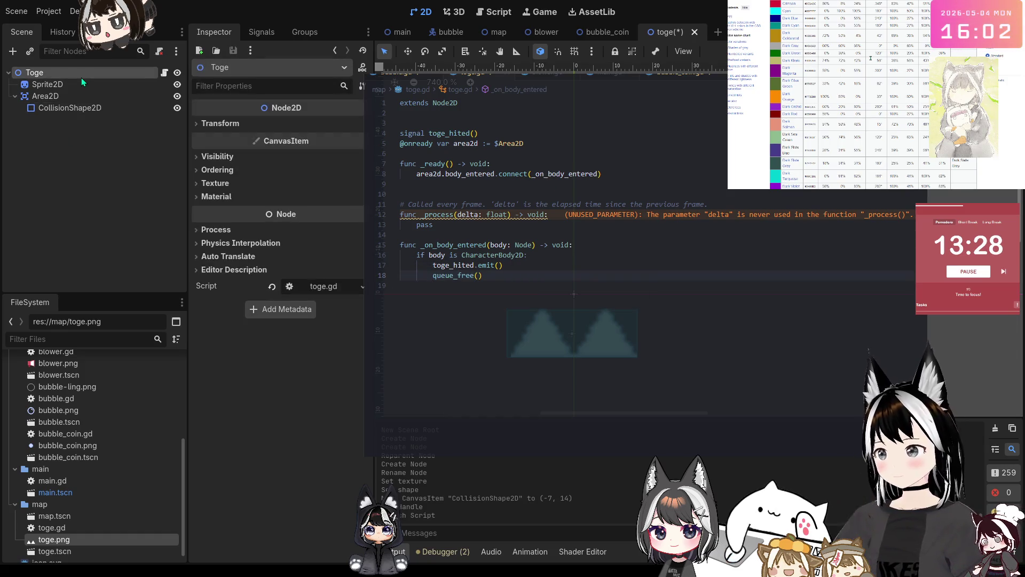
{"action": "key", "text": "ctrl+a"}
{"action": "key", "text": "Return"}
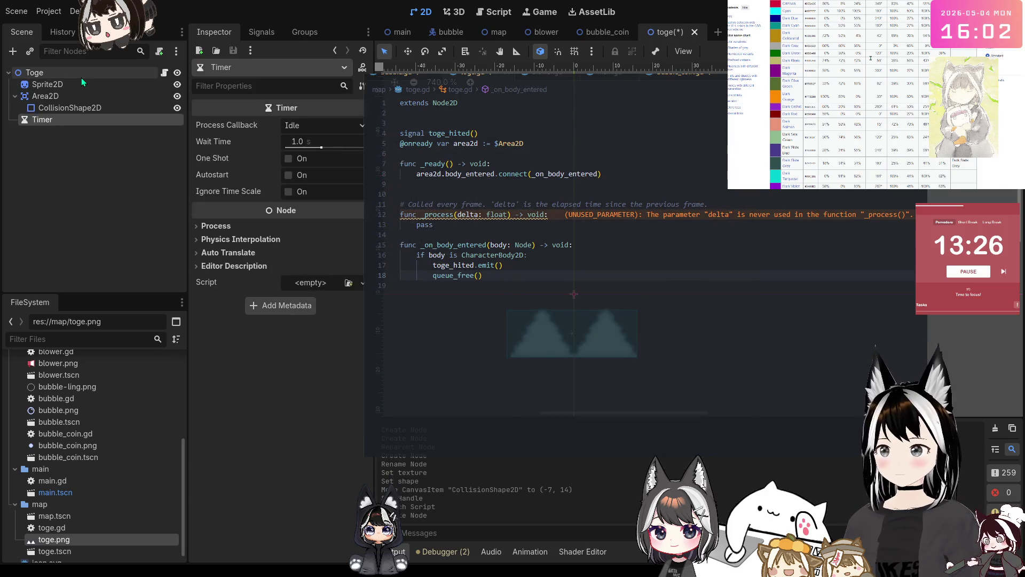
{"action": "left_click", "coordinate": [543, 200]}
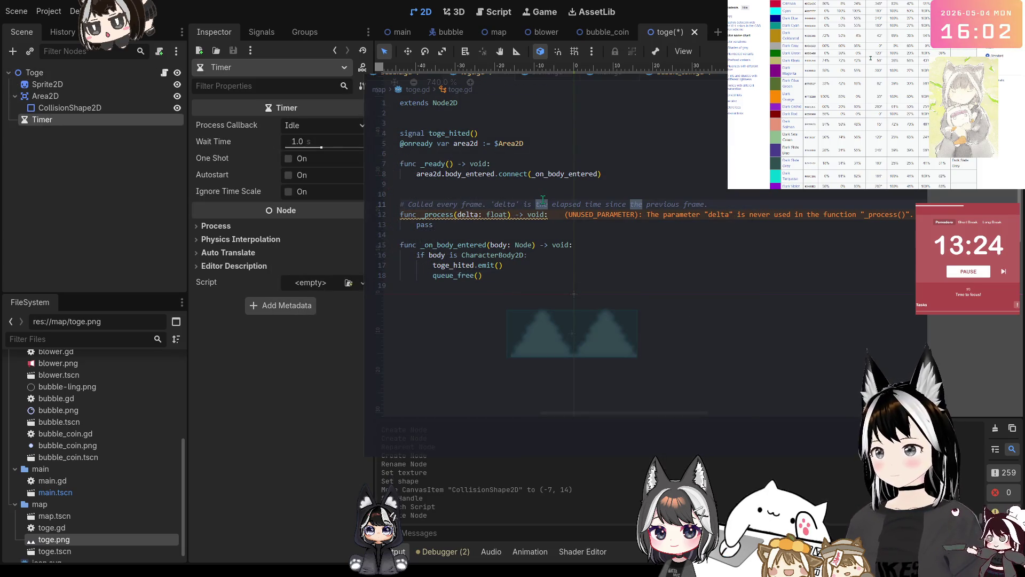
{"action": "key", "text": "Up"}
{"action": "key", "text": "Up"}
{"action": "key", "text": "Up"}
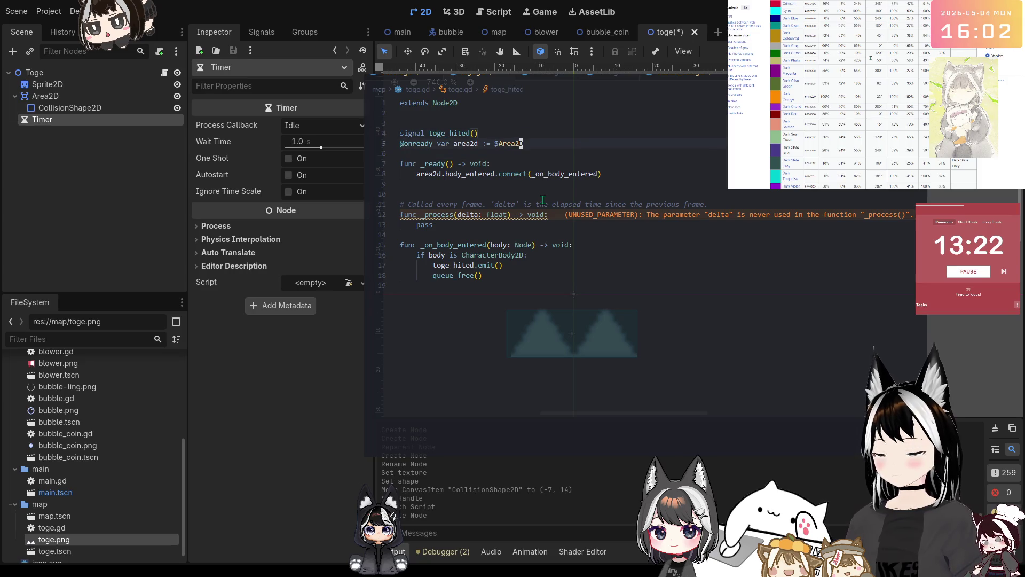
{"action": "key", "text": "Return"}
{"action": "type", "text": "@onready vaar"}
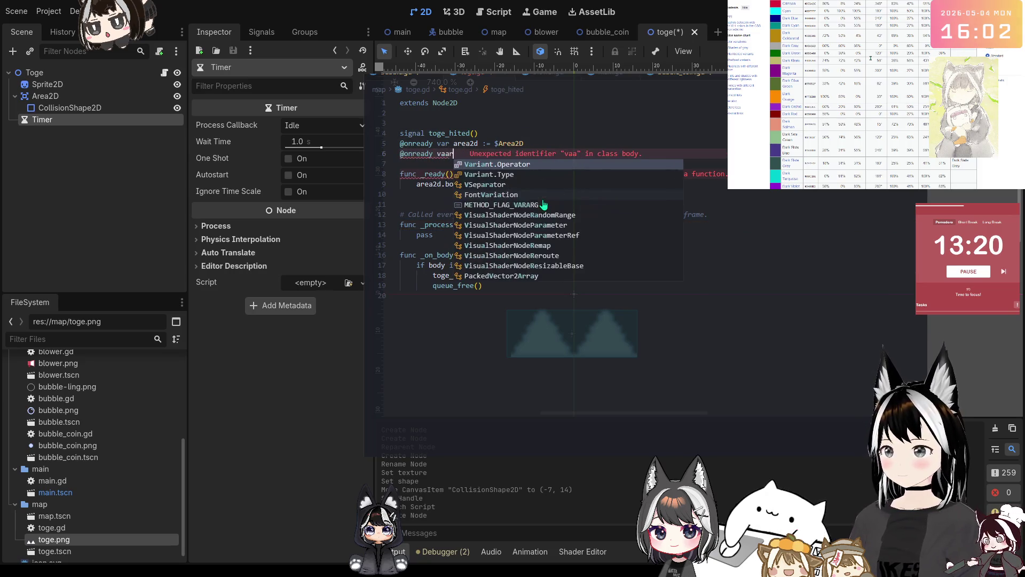
{"action": "key", "text": "BackSpace"}
{"action": "key", "text": "BackSpace"}
{"action": "type", "text": "r timer := "}
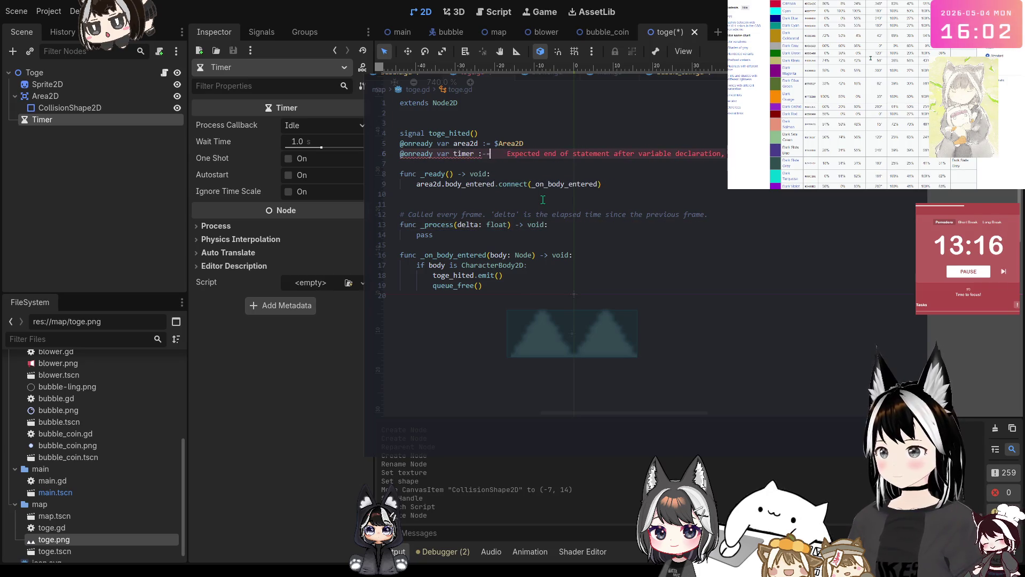
{"action": "type", "text": "$T"}
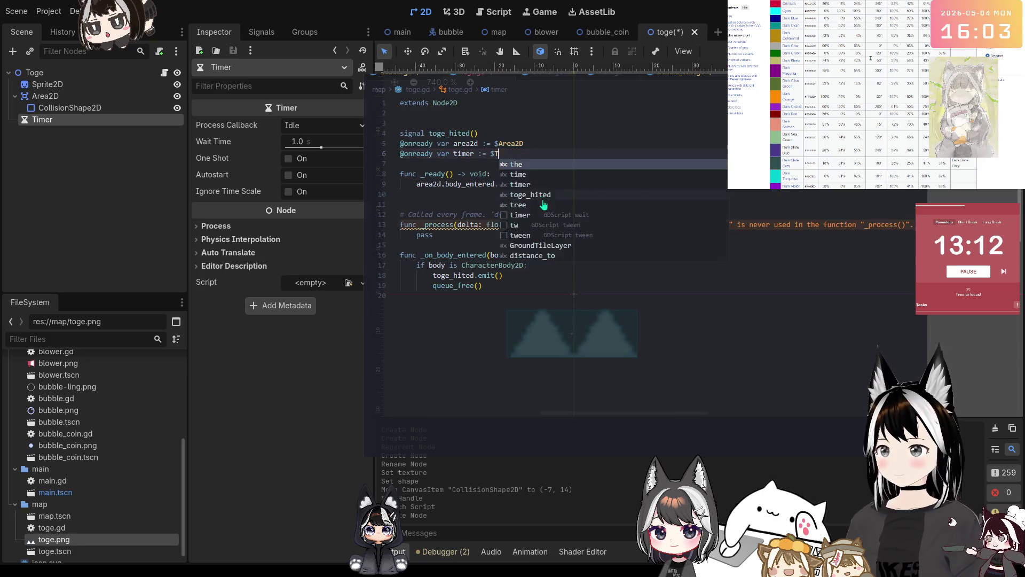
{"action": "type", "text": "imer"}
{"action": "key", "text": "Down"}
{"action": "key", "text": "Down"}
{"action": "key", "text": "Down"}
{"action": "key", "text": "Down"}
{"action": "key", "text": "Down"}
{"action": "key", "text": "Down"}
{"action": "key", "text": "Down"}
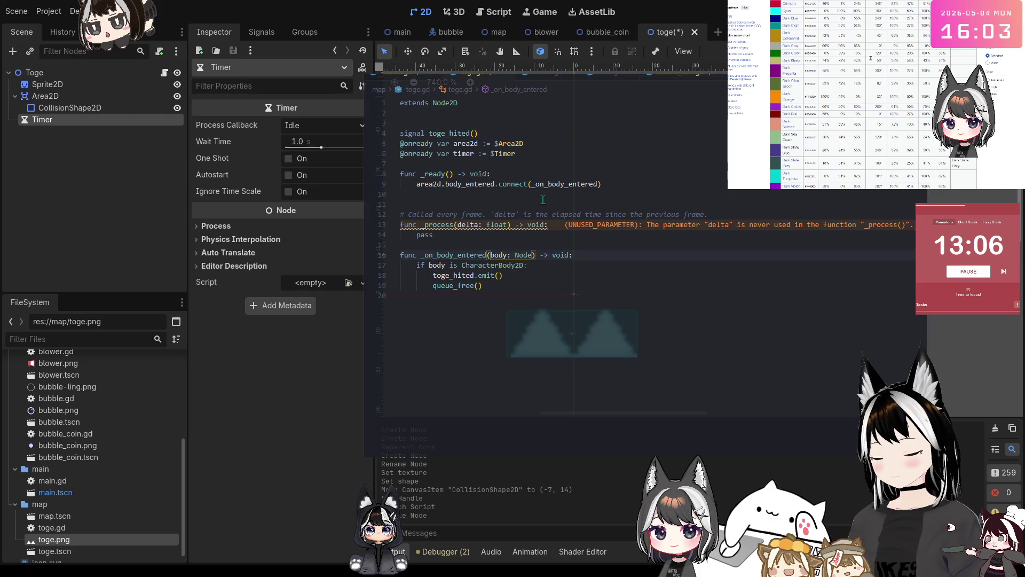
Replace the handler's queue_free() call with timer.start().
{"action": "key", "text": "Down"}
{"action": "key", "text": "Down"}
{"action": "key", "text": "Down"}
{"action": "key", "text": "End"}
{"action": "key", "text": "Return"}
{"action": "type", "text": "t"}
{"action": "key", "text": "BackSpace"}
{"action": "key", "text": "shift+End"}
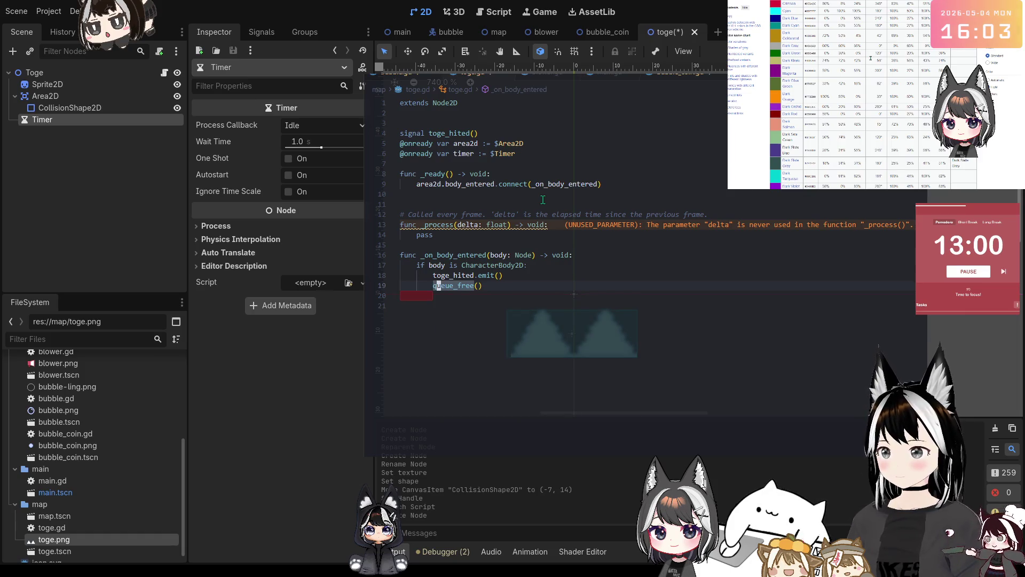
{"action": "key", "text": "Delete"}
{"action": "type", "text": "timer.start"}
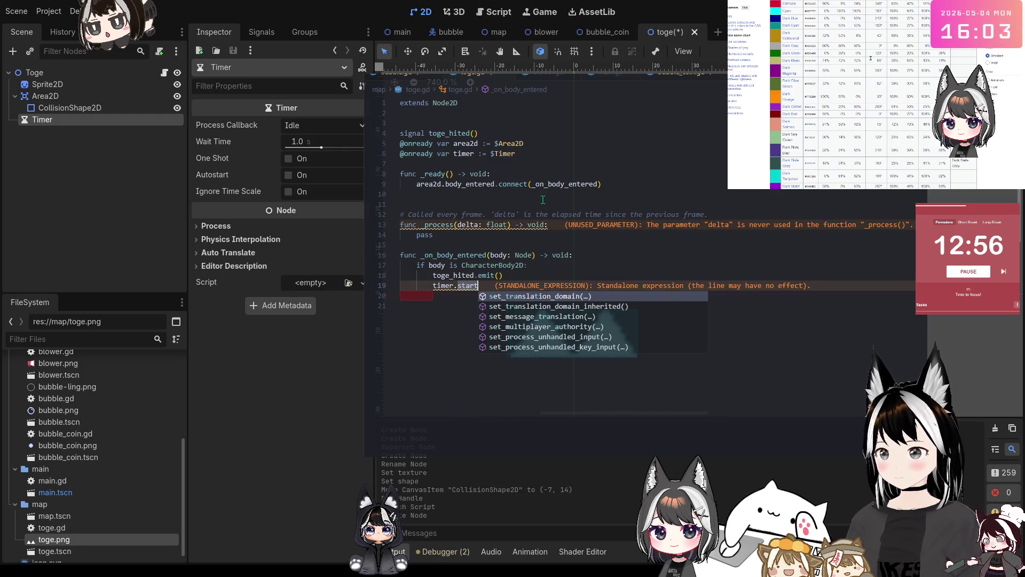
{"action": "type", "text": "("}
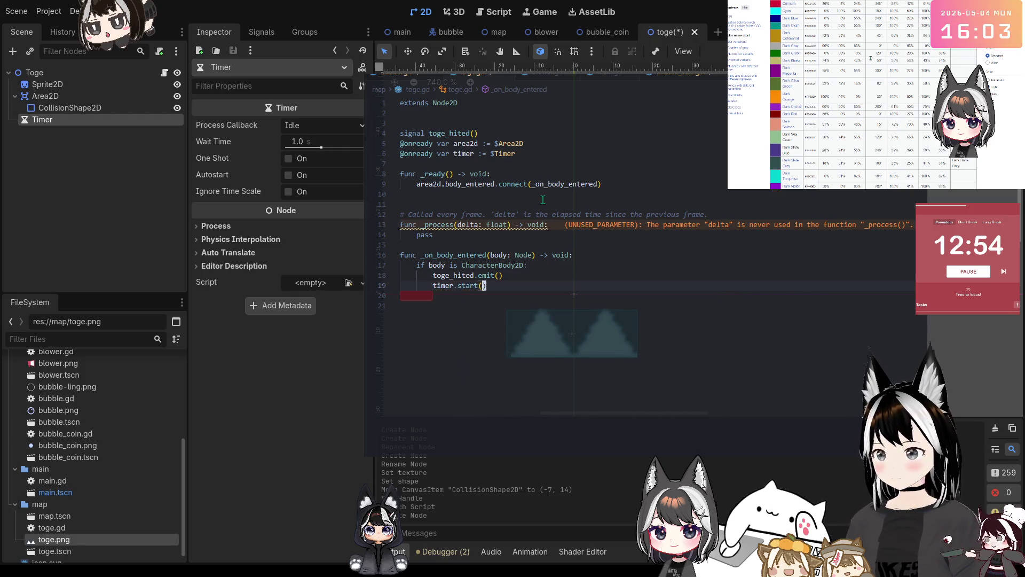
{"action": "key", "text": "ctrl+shift+Return"}
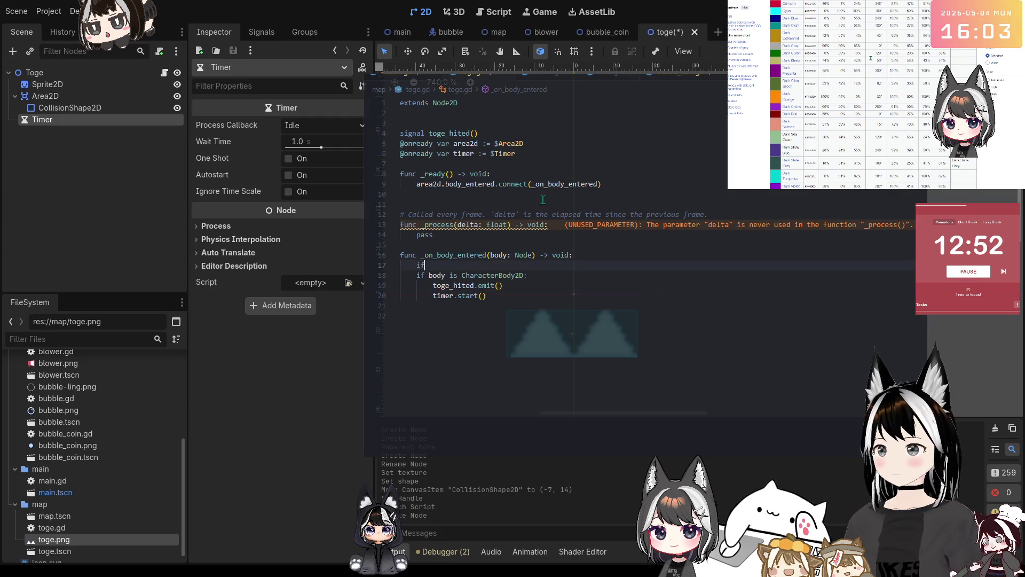
{"action": "type", "text": "timer ."}
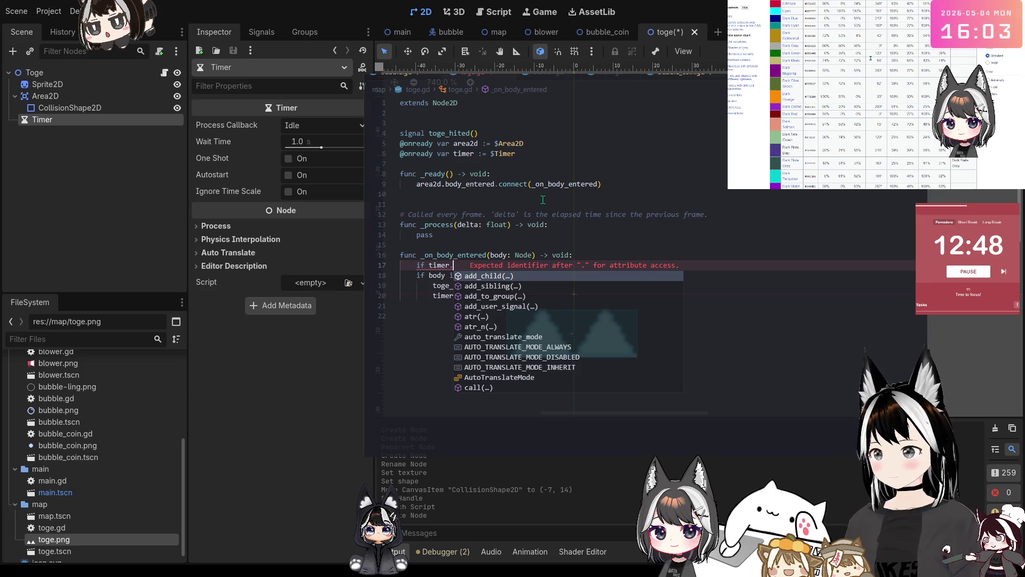
{"action": "key", "text": "ctrl+z"}
{"action": "key", "text": "ctrl+z"}
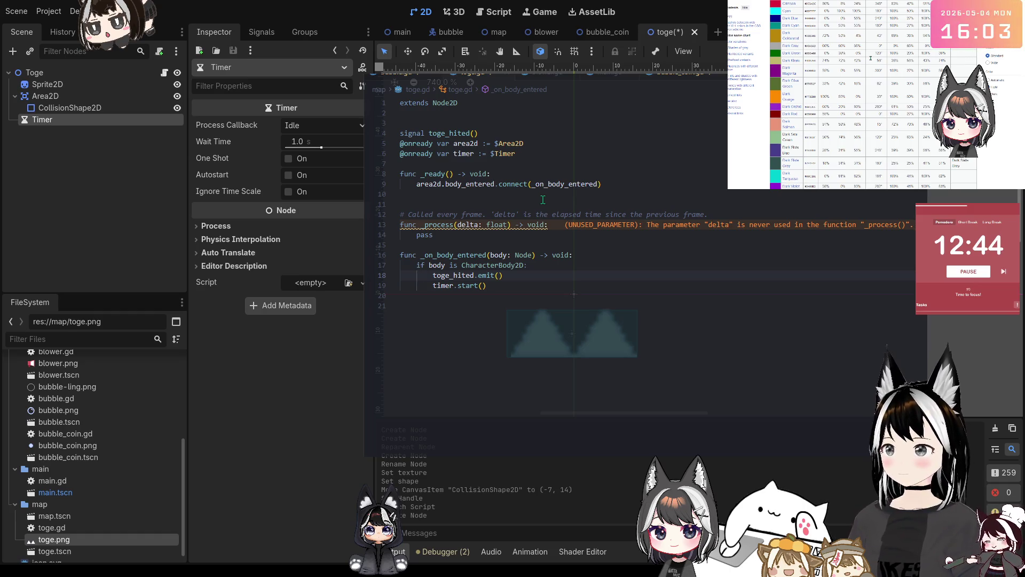
Start a new 'timer.' line inside the _ready function.
{"action": "key", "text": "Up"}
{"action": "key", "text": "Up"}
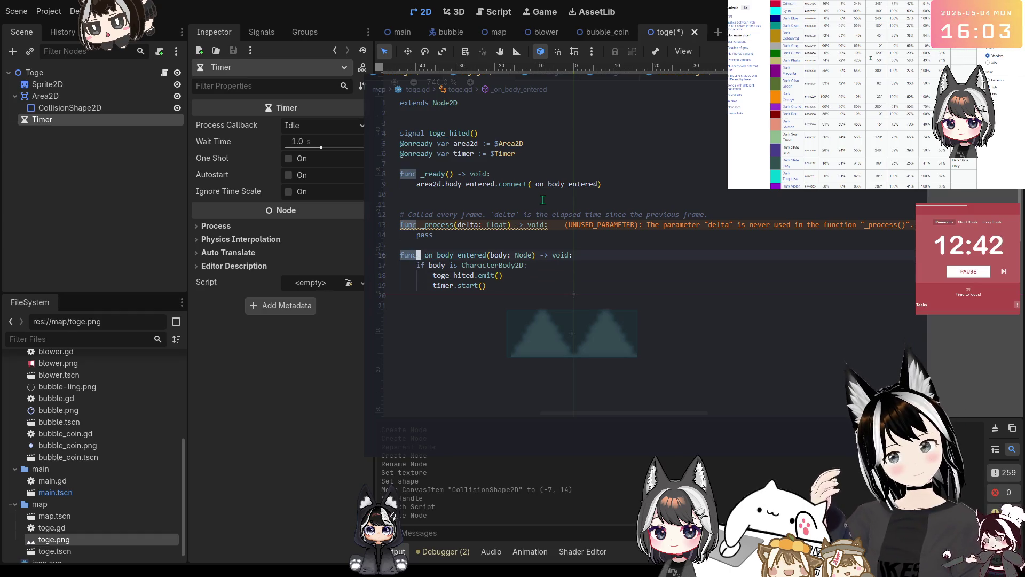
{"action": "key", "text": "Up"}
{"action": "key", "text": "Up"}
{"action": "key", "text": "Up"}
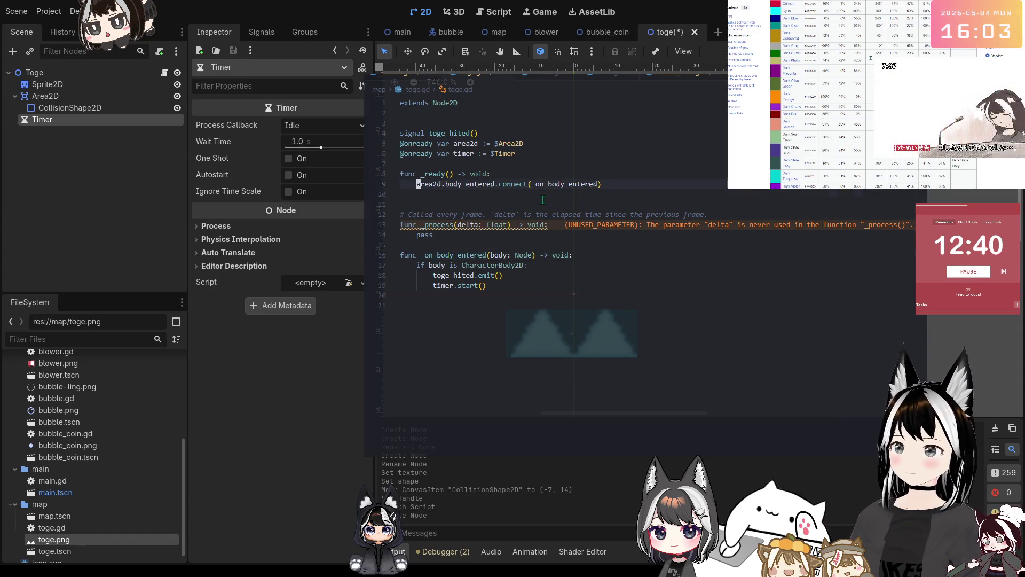
{"action": "key", "text": "End"}
{"action": "key", "text": "Return"}
{"action": "type", "text": "timer."}
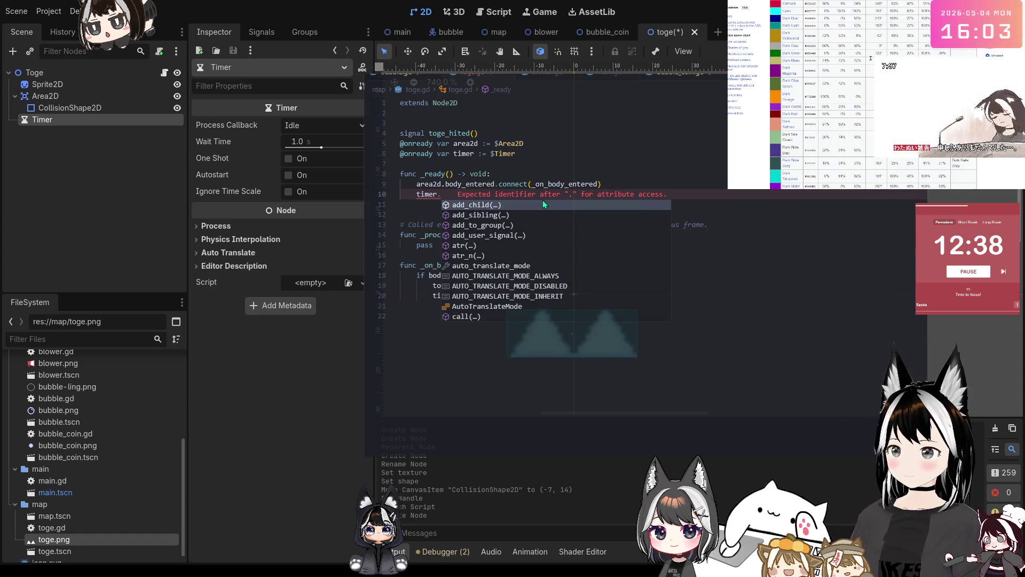
Below the body_entered connection in _ready, write the line timer.wait_timer = 1.0.
{"action": "key", "text": "Escape"}
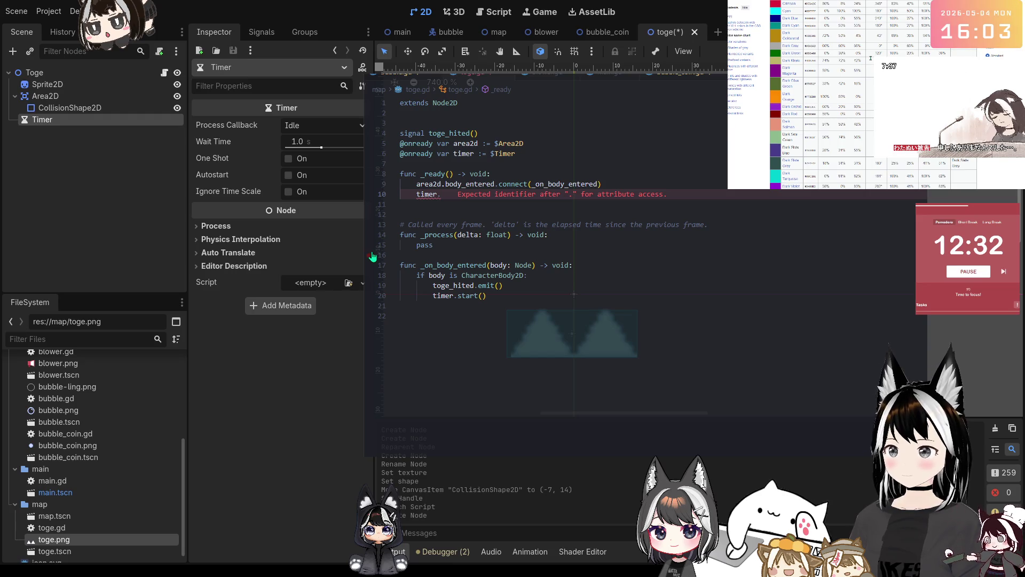
{"action": "type", "text": "wait_timer"}
{"action": "key", "text": "BackSpace"}
{"action": "key", "text": "BackSpace"}
{"action": "key", "text": "BackSpace"}
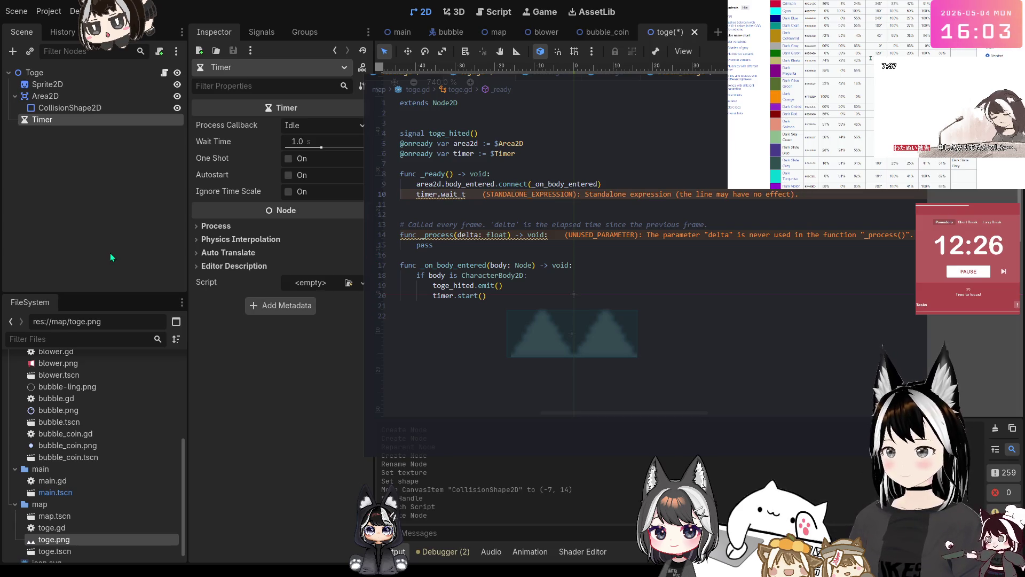
{"action": "mouse_move", "coordinate": [205, 142]}
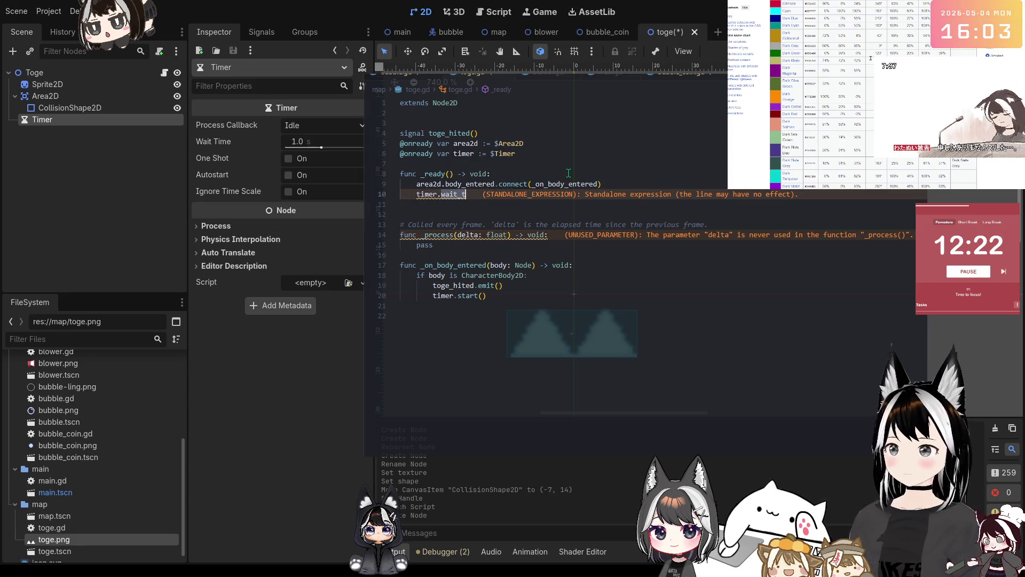
{"action": "key", "text": "BackSpace"}
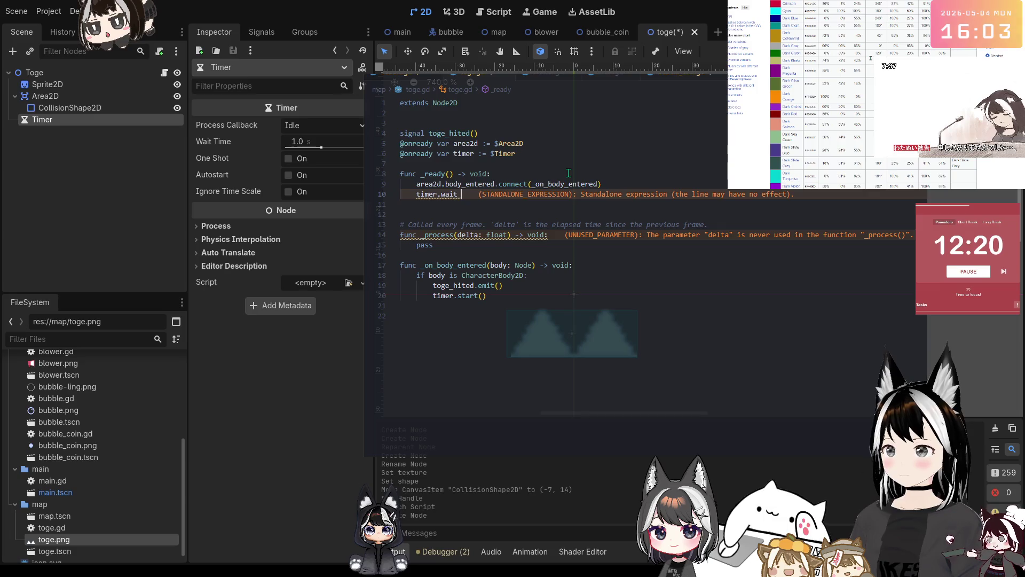
{"action": "type", "text": "timer = "}
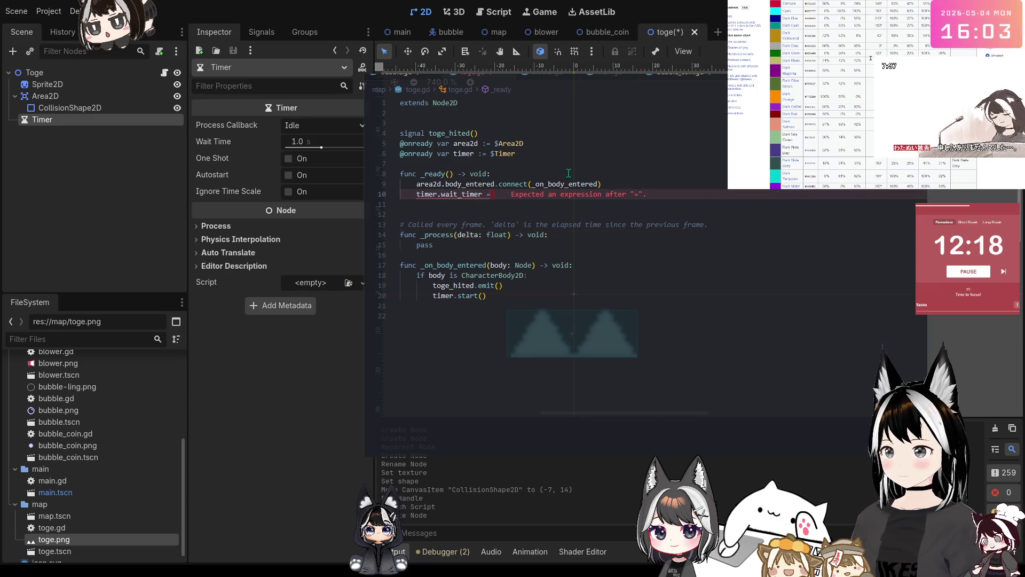
{"action": "type", "text": "1.0"}
{"action": "key", "text": "ctrl+shift+Left"}
{"action": "key", "text": "Down"}
{"action": "key", "text": "Down"}
{"action": "key", "text": "Down"}
{"action": "key", "text": "Down"}
{"action": "key", "text": "Up"}
{"action": "key", "text": "Up"}
{"action": "key", "text": "Up"}
{"action": "key", "text": "BackSpace"}
{"action": "key", "text": "BackSpace"}
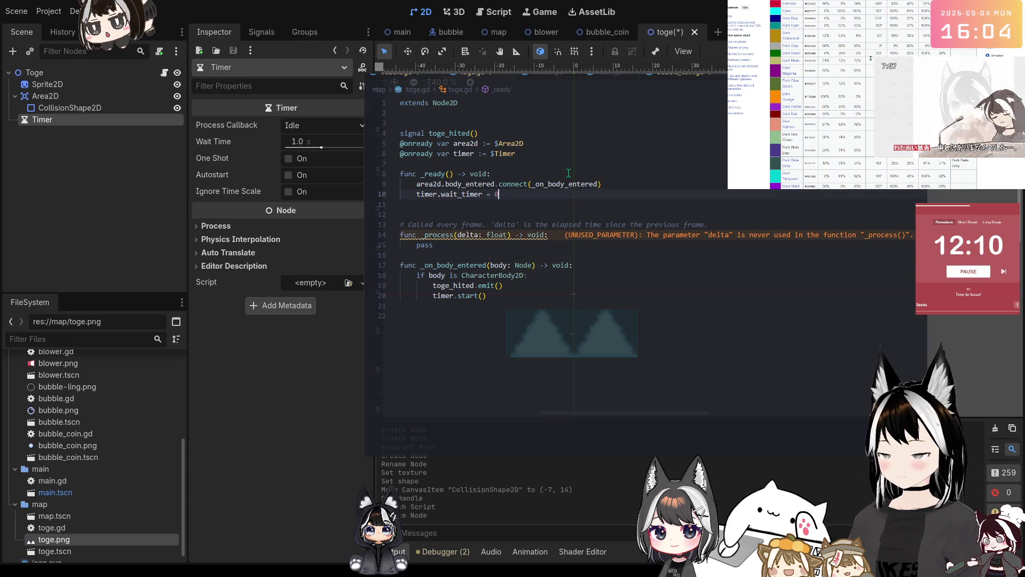
{"action": "type", "text": "1."}
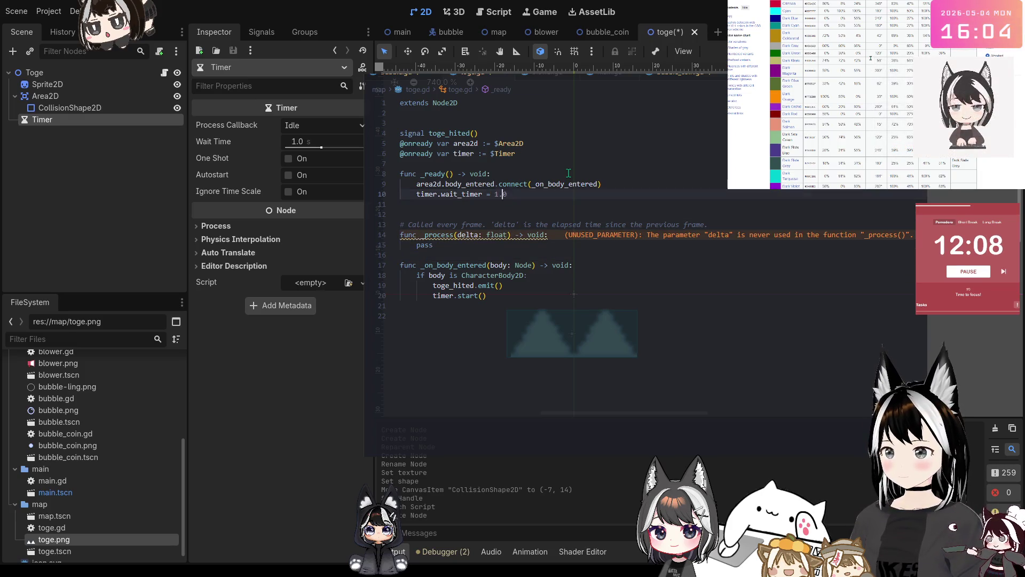
{"action": "key", "text": "Down"}
{"action": "key", "text": "Down"}
{"action": "key", "text": "Down"}
{"action": "key", "text": "Down"}
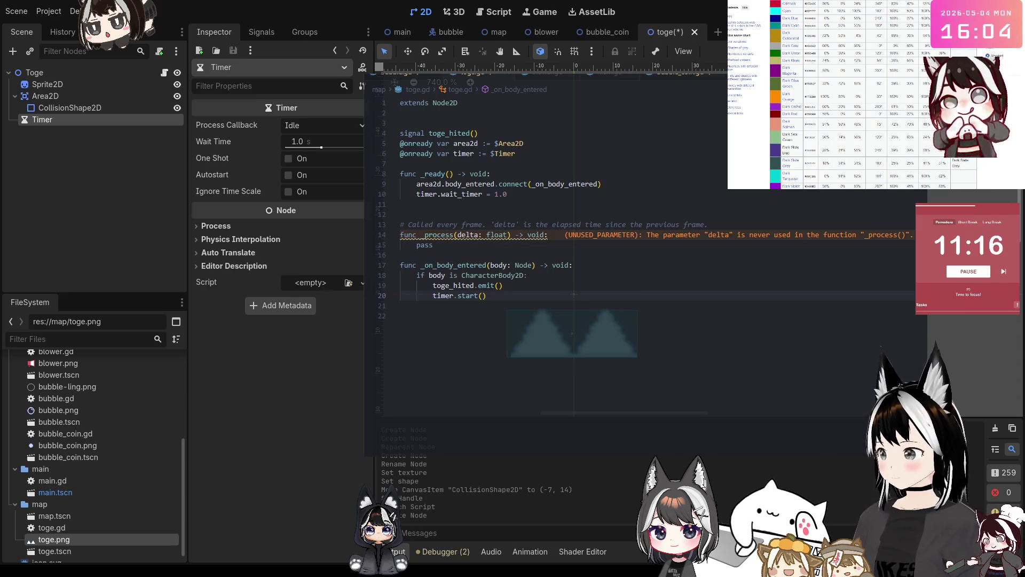
Review _on_body_entered, which emits toge_hited and calls timer.start() for a CharacterBody2D.
{"action": "left_click", "coordinate": [697, 360]}
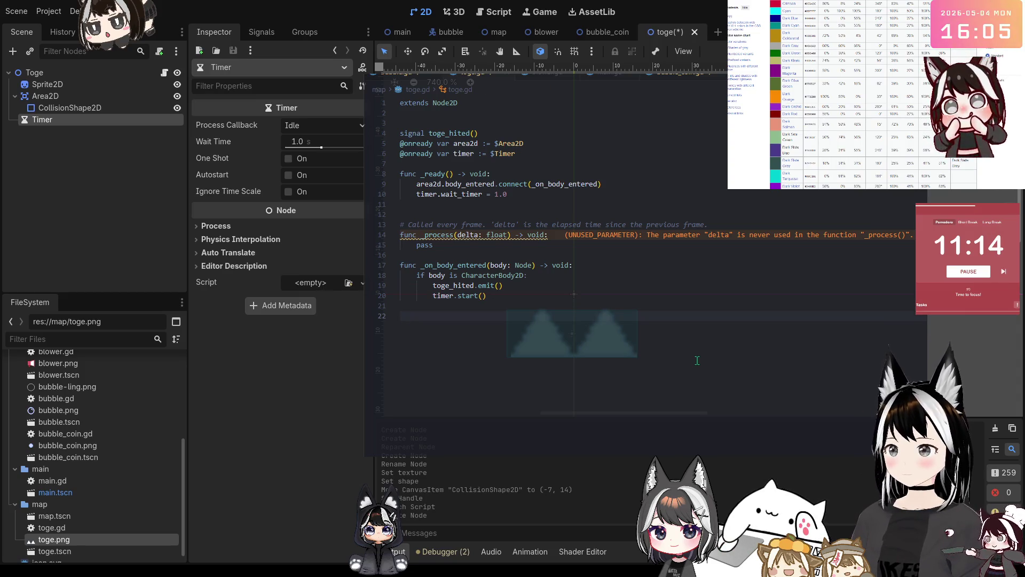
{"action": "key", "text": "Up"}
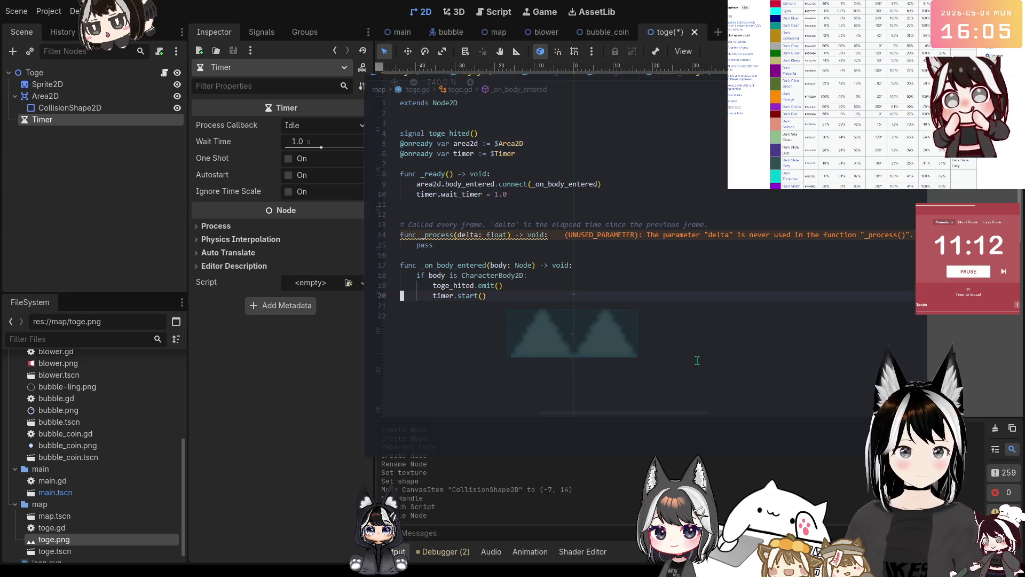
{"action": "scroll", "coordinate": [550, 251], "scroll_direction": "down", "scroll_amount": 6}
{"action": "scroll", "coordinate": [550, 251], "scroll_direction": "up", "scroll_amount": 6}
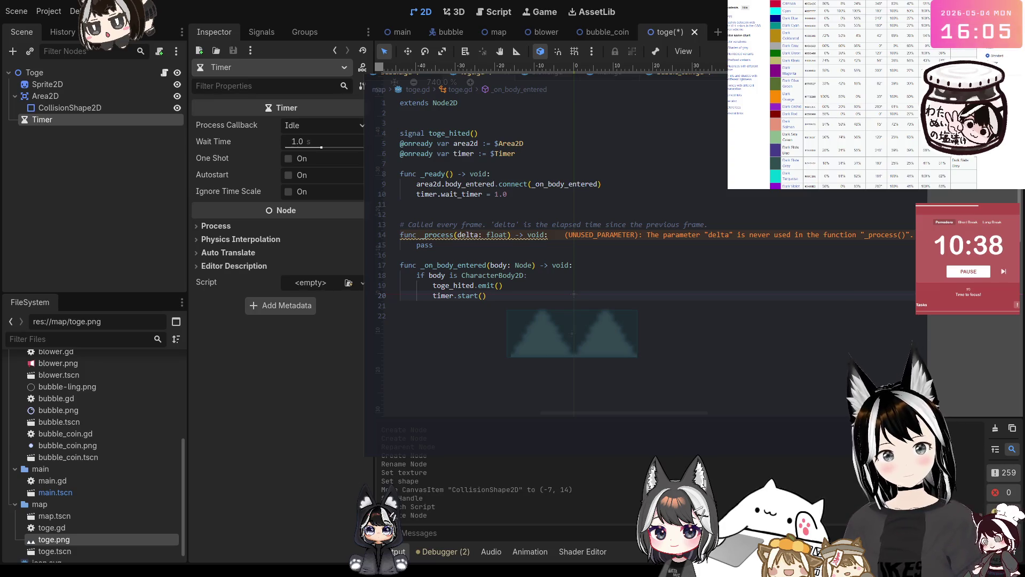
Wrap the hit check in 'if timer.is_stoped():' and indent the block beneath it.
{"action": "left_click", "coordinate": [570, 308]}
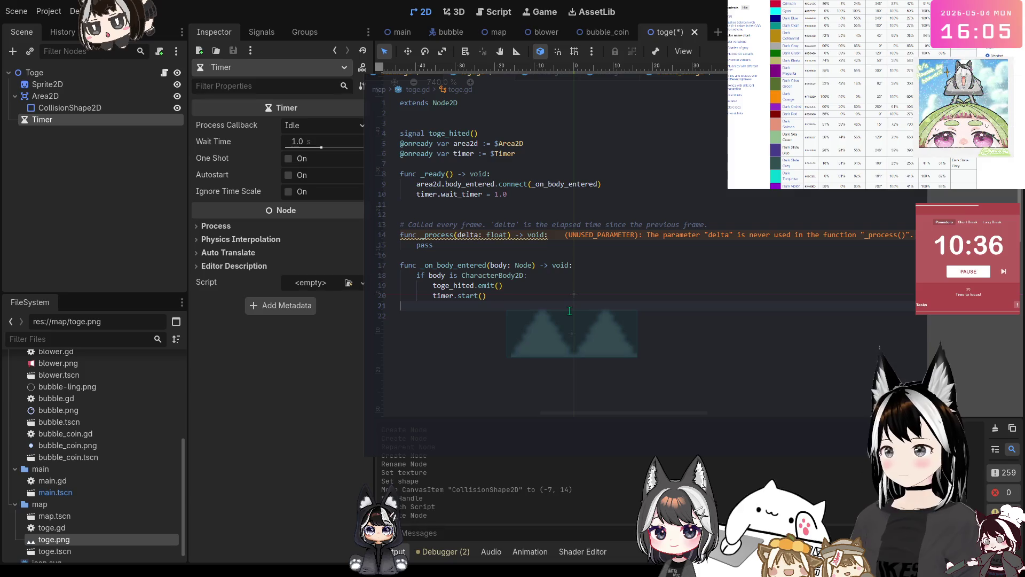
{"action": "key", "text": "Up"}
{"action": "key", "text": "Up"}
{"action": "key", "text": "Up"}
{"action": "key", "text": "End"}
{"action": "key", "text": "Return"}
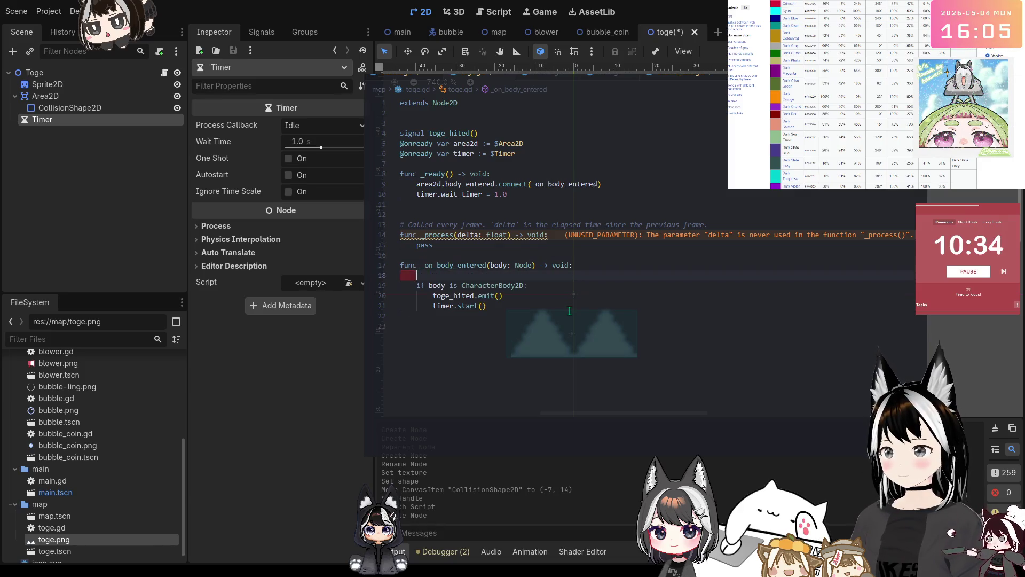
{"action": "type", "text": "if timer.is"}
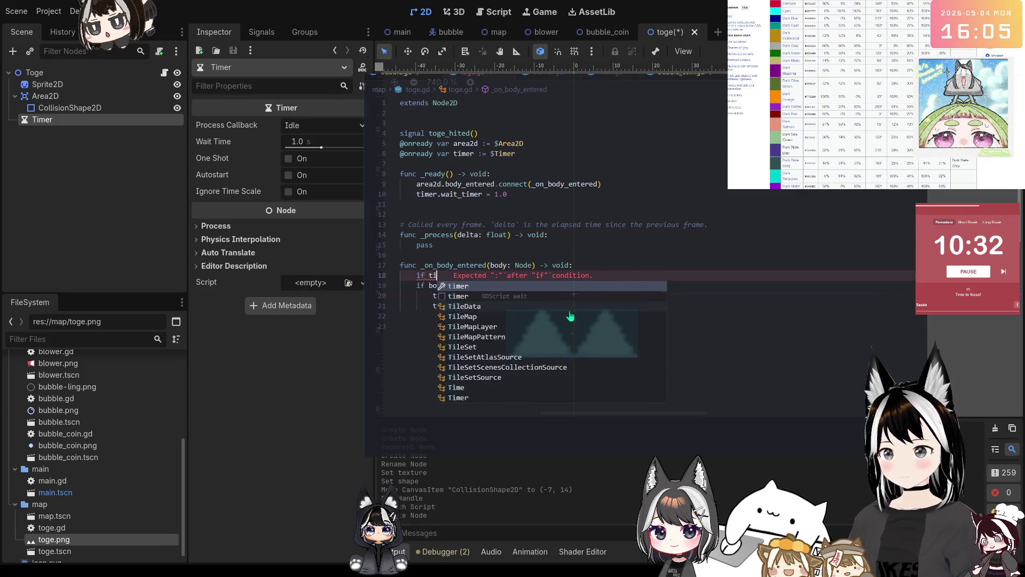
{"action": "type", "text": "_stoped()"}
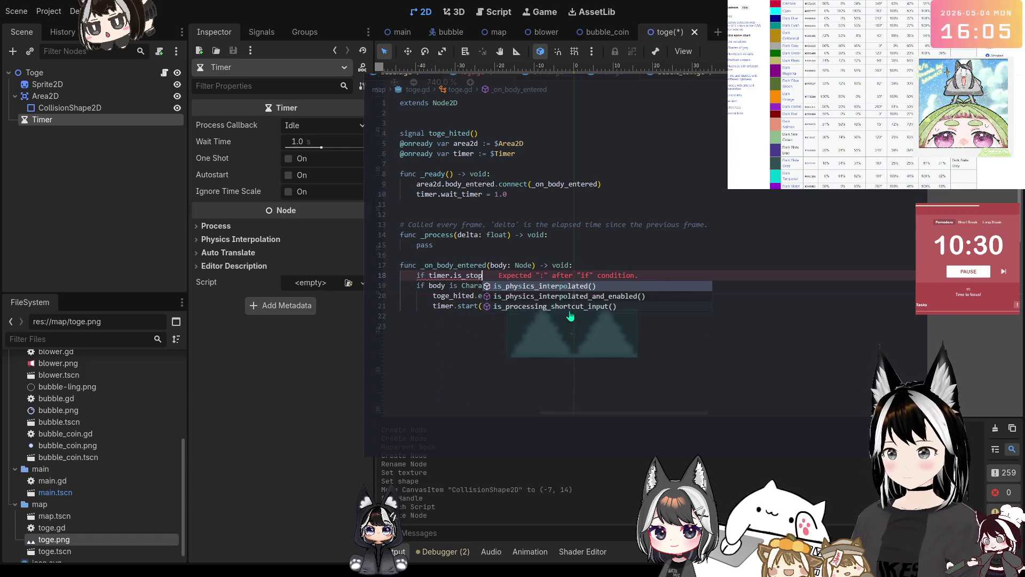
{"action": "type", "text": ":"}
{"action": "key", "text": "Return"}
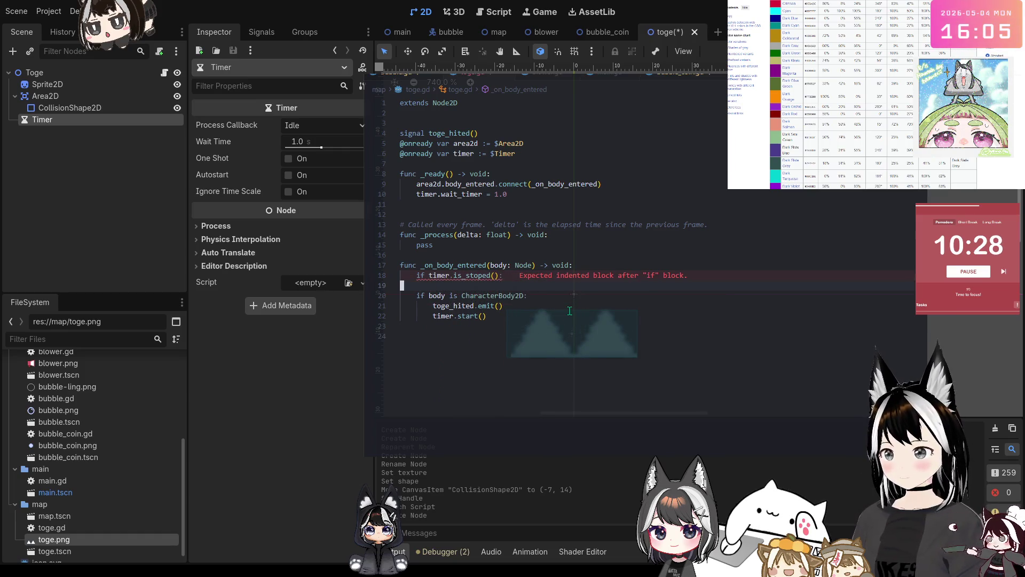
{"action": "key", "text": "Down"}
{"action": "key", "text": "shift+Down"}
{"action": "key", "text": "shift+Down"}
{"action": "key", "text": "shift+End"}
{"action": "key", "text": "alt+Up"}
{"action": "key", "text": "Tab"}
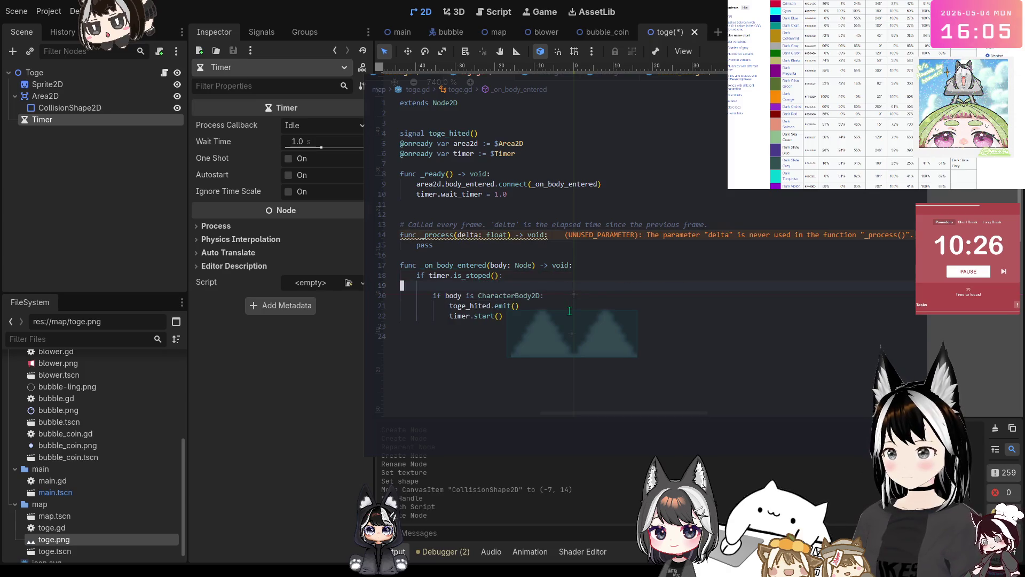
{"action": "key", "text": "Down"}
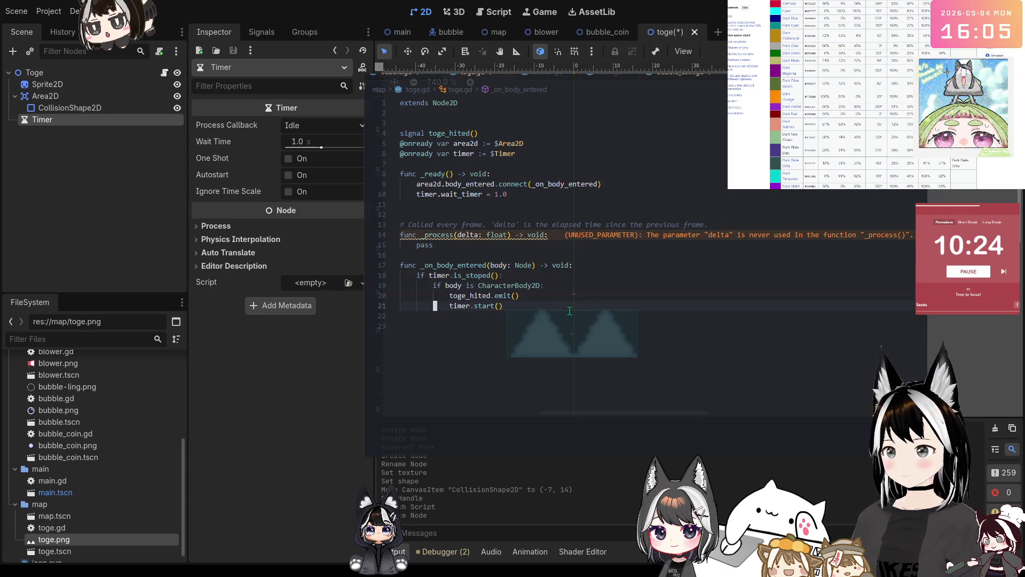
{"action": "key", "text": "Up"}
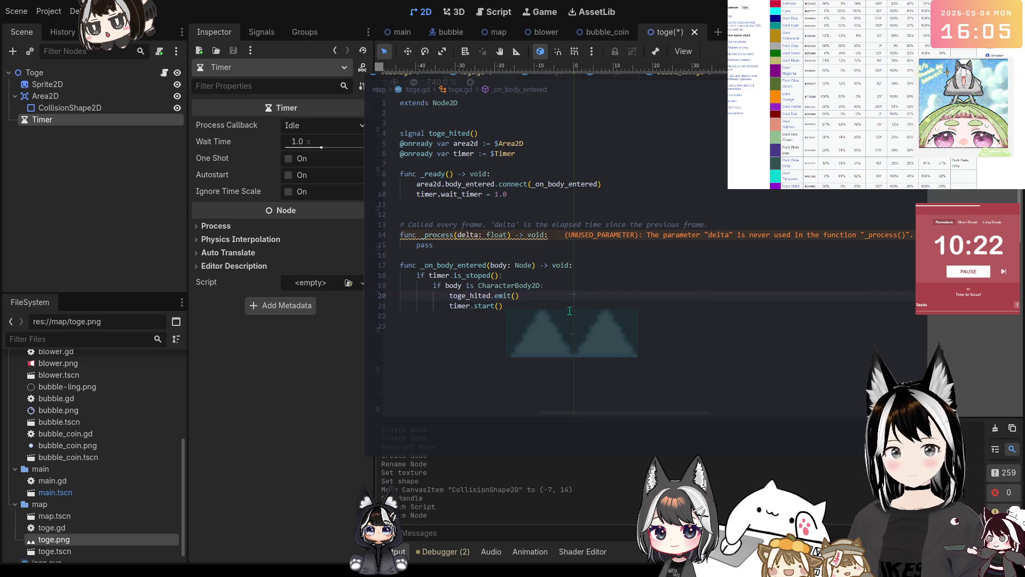
Delete the unused _process function and the leftover blank lines in toge.gd.
{"action": "key", "text": "Up"}
{"action": "key", "text": "Up"}
{"action": "key", "text": "Up"}
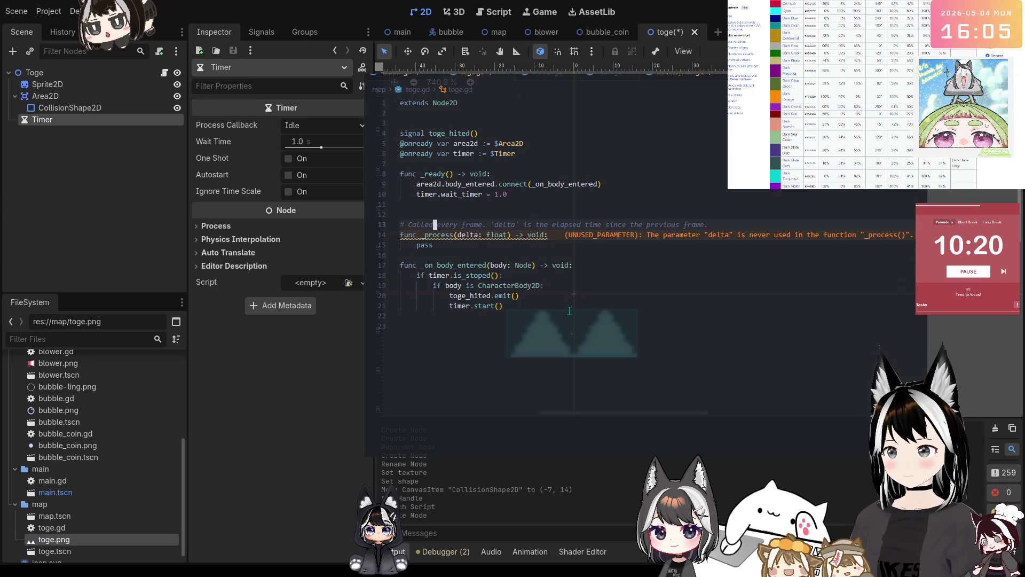
{"action": "key", "text": "shift+Up"}
{"action": "key", "text": "shift+Up"}
{"action": "key", "text": "shift+Up"}
{"action": "key", "text": "BackSpace"}
{"action": "key", "text": "Delete"}
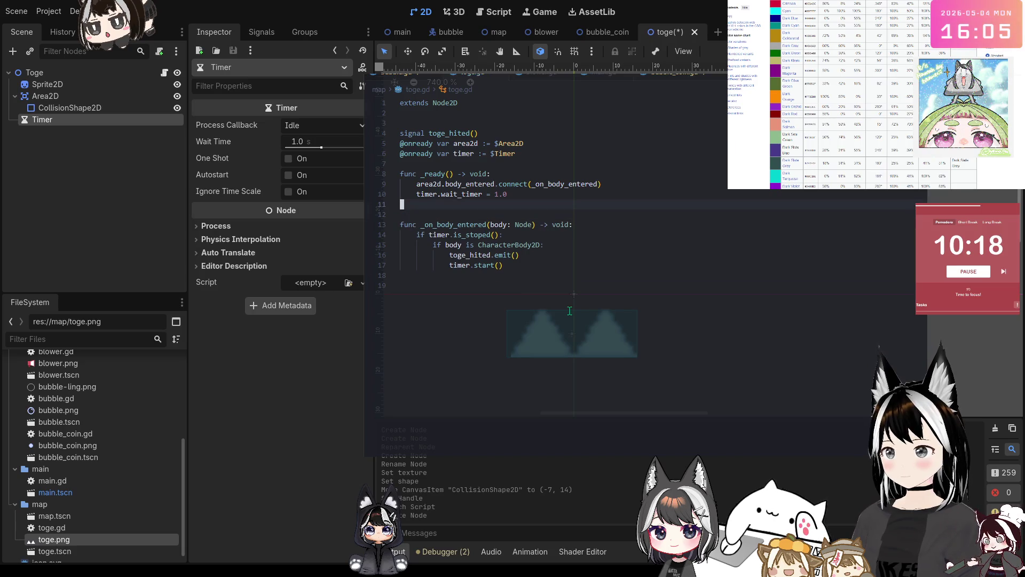
{"action": "key", "text": "Delete"}
{"action": "key", "text": "Up"}
{"action": "key", "text": "Up"}
{"action": "key", "text": "Up"}
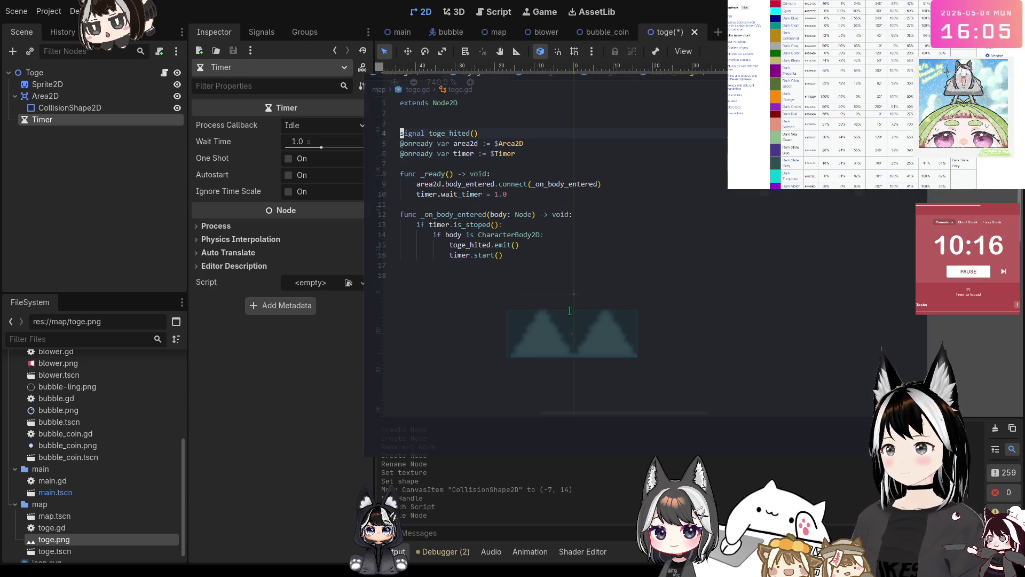
{"action": "key", "text": "Delete"}
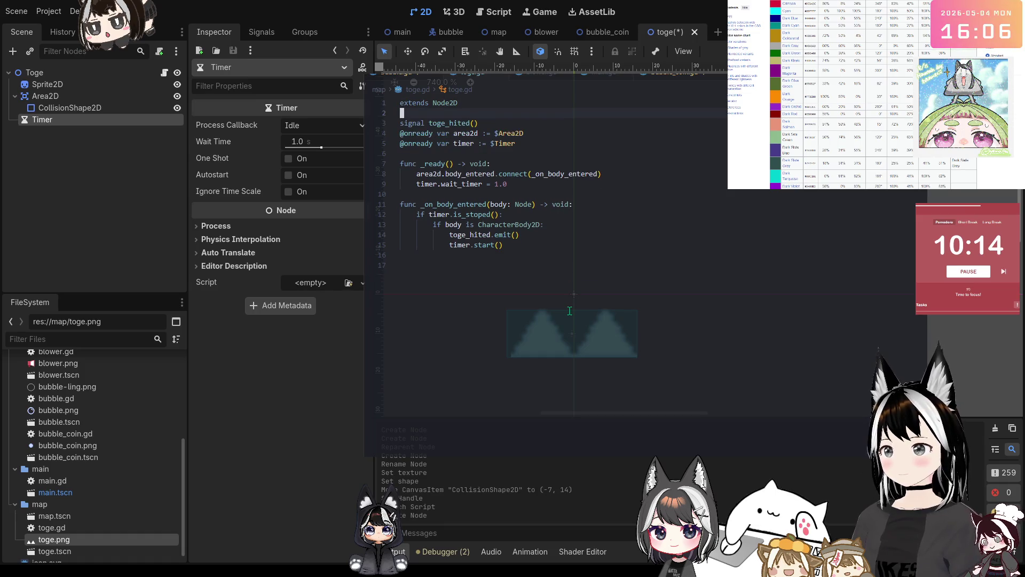
{"action": "left_click", "coordinate": [136, 265]}
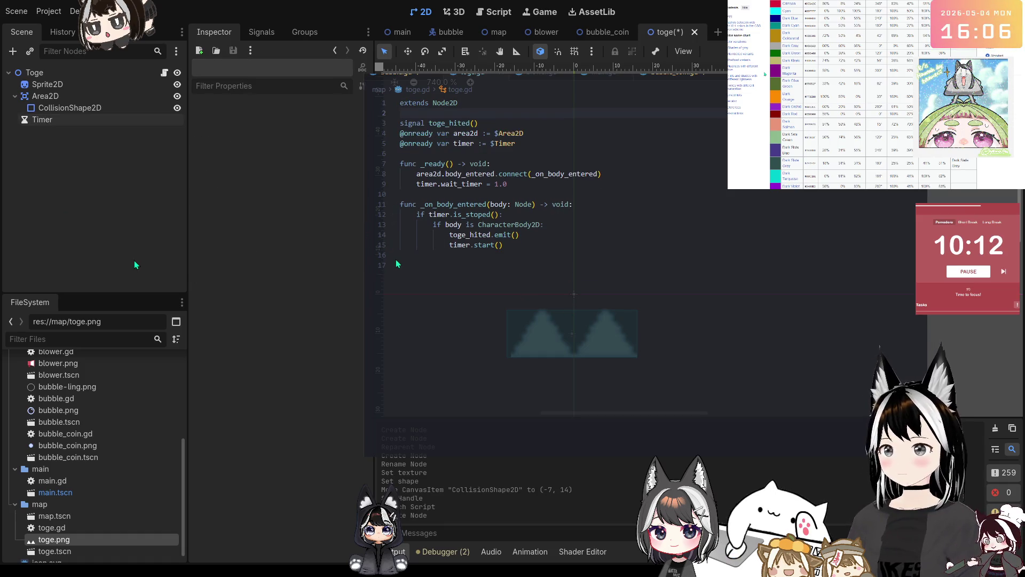
Switch from the bubble_coin and blower scene tabs to the map scene.
{"action": "left_click", "coordinate": [603, 34]}
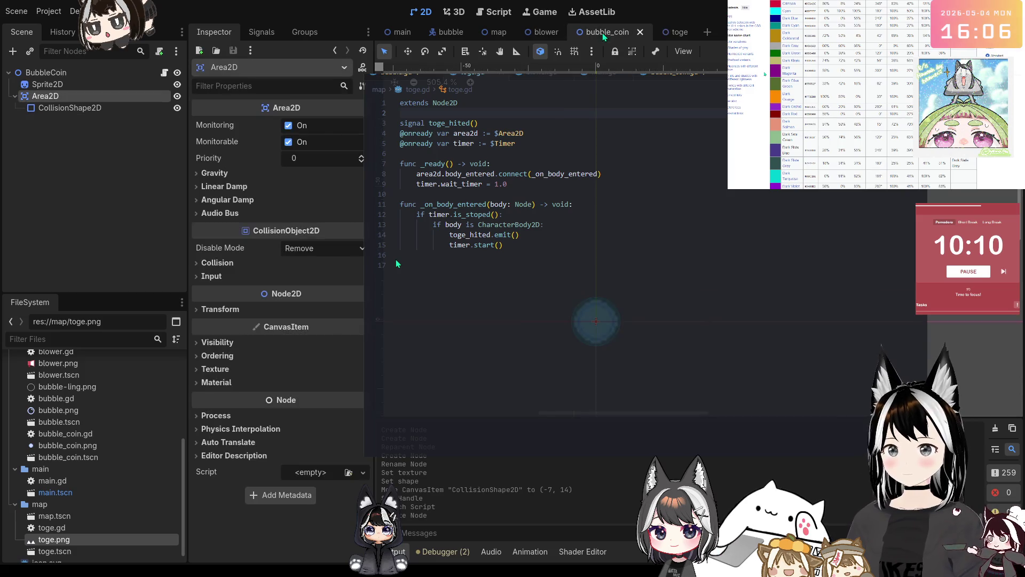
{"action": "left_click", "coordinate": [545, 33]}
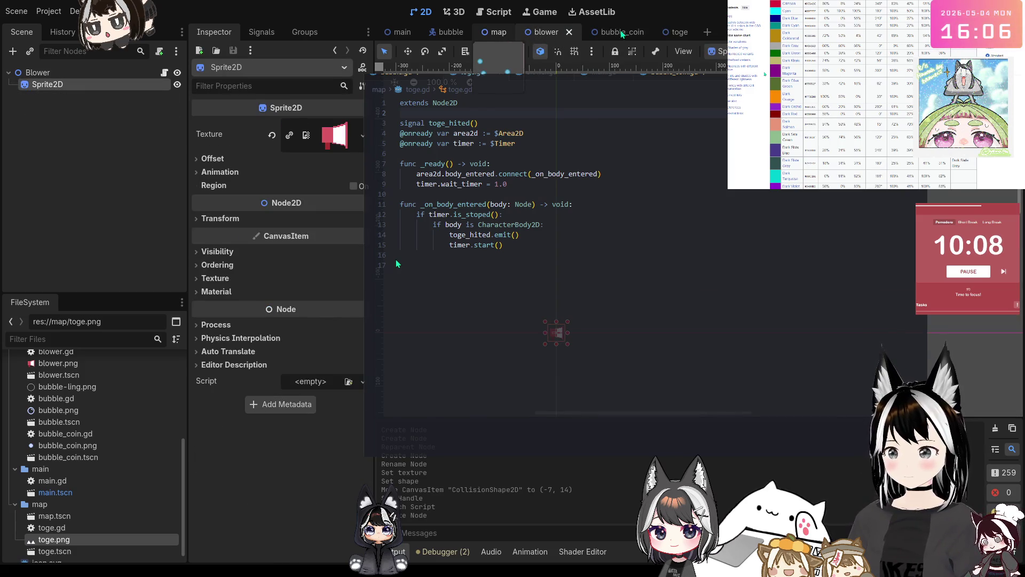
{"action": "left_click", "coordinate": [499, 32]}
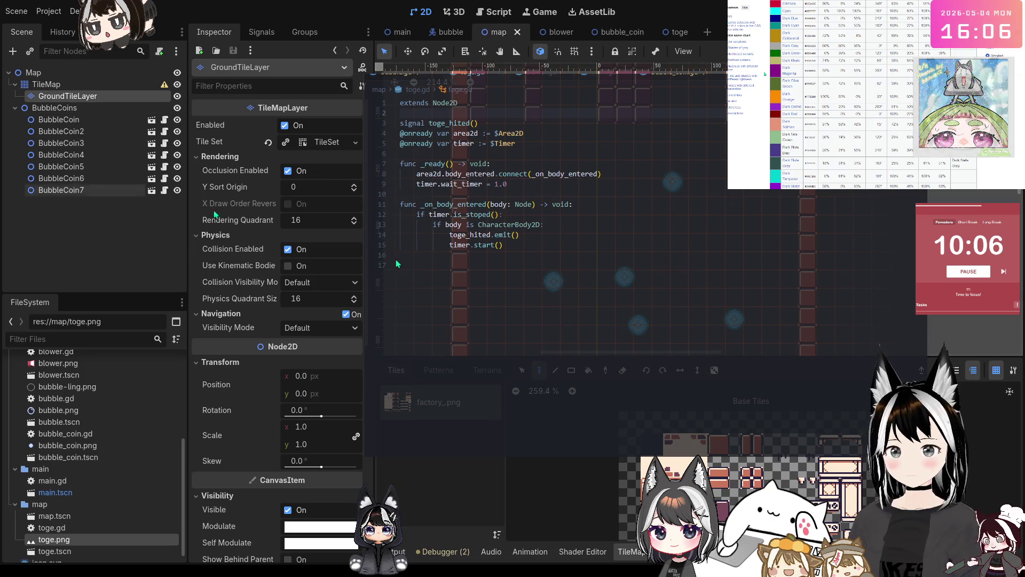
{"action": "scroll", "coordinate": [721, 213], "scroll_direction": "down", "scroll_amount": 5}
{"action": "scroll", "coordinate": [721, 213], "scroll_direction": "up", "scroll_amount": 1}
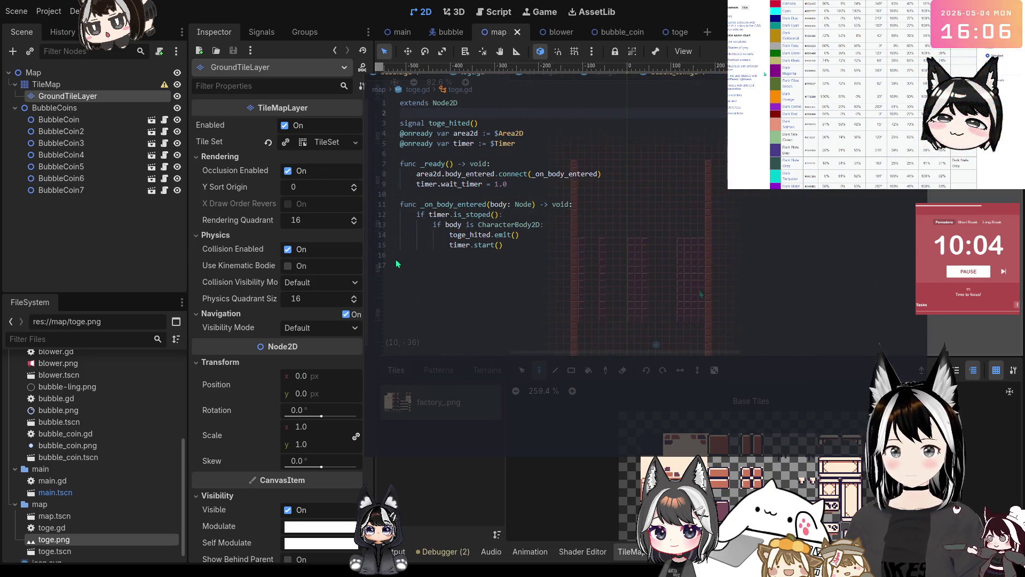
{"action": "scroll", "coordinate": [396, 259], "scroll_direction": "down", "scroll_amount": 9}
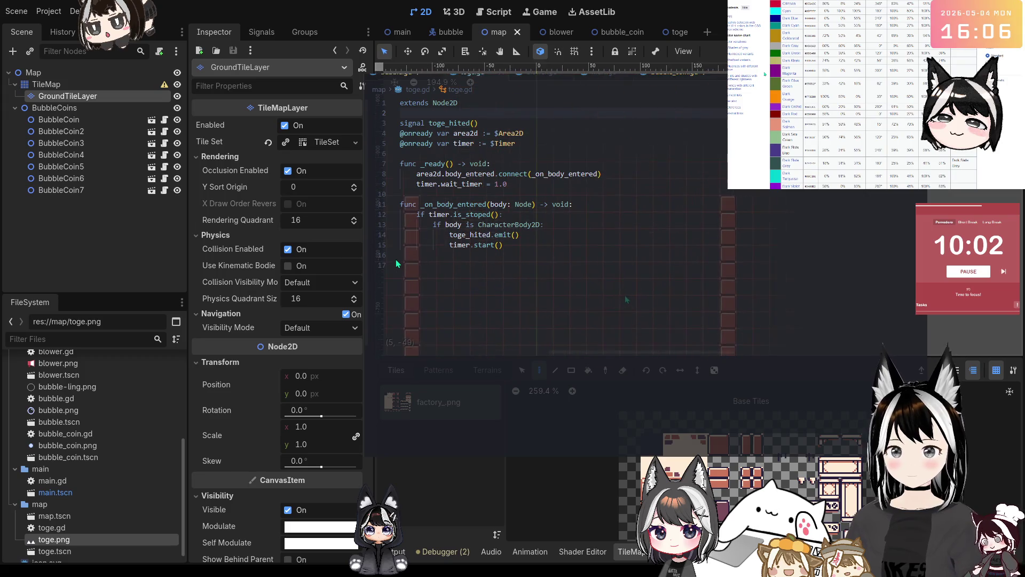
{"action": "scroll", "coordinate": [396, 258], "scroll_direction": "up", "scroll_amount": 5}
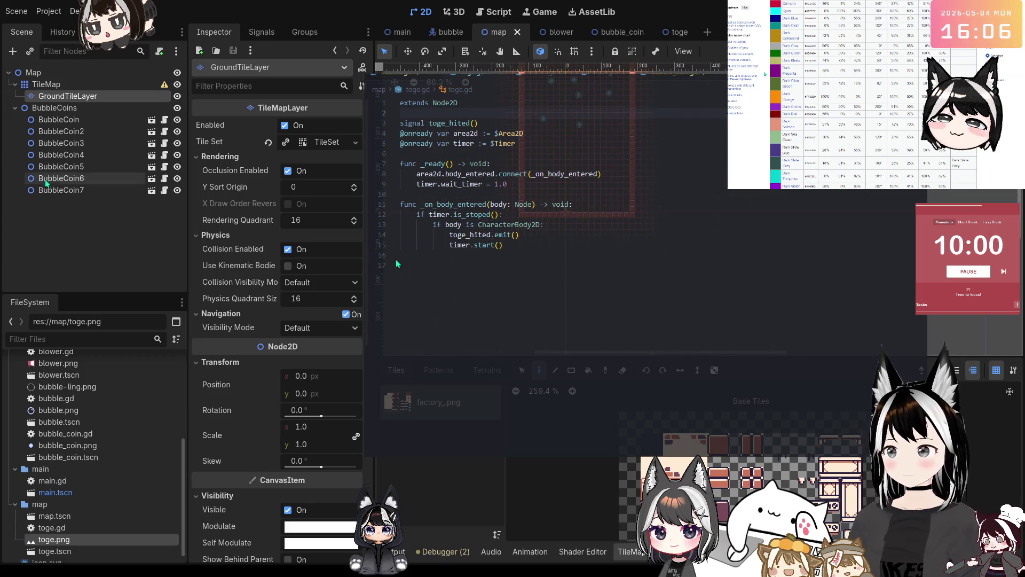
{"action": "scroll", "coordinate": [396, 260], "scroll_direction": "up", "scroll_amount": 3}
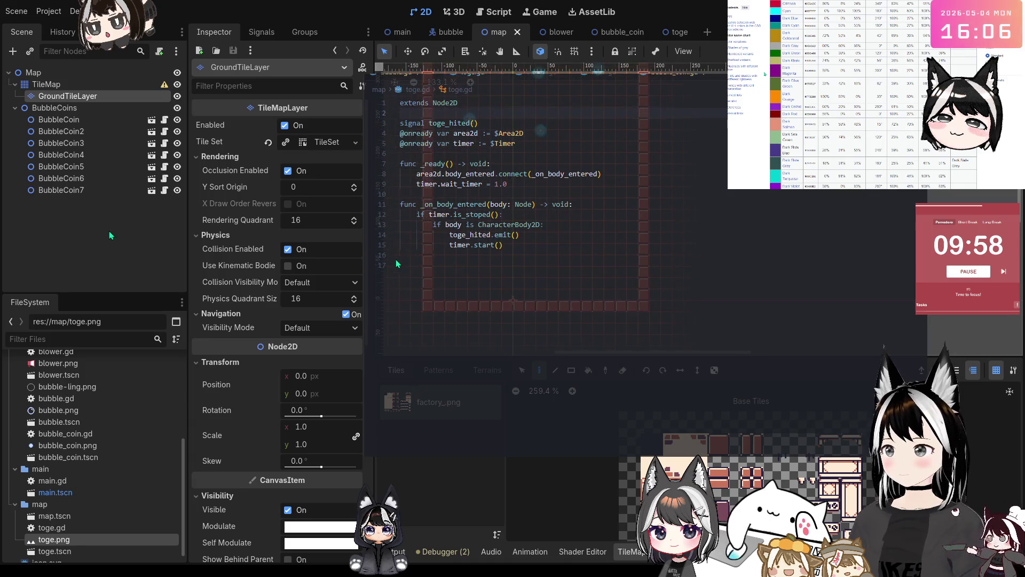
Select the Map root node and search 'node' in Create New Node.
{"action": "left_click", "coordinate": [109, 230]}
{"action": "left_click", "coordinate": [68, 75]}
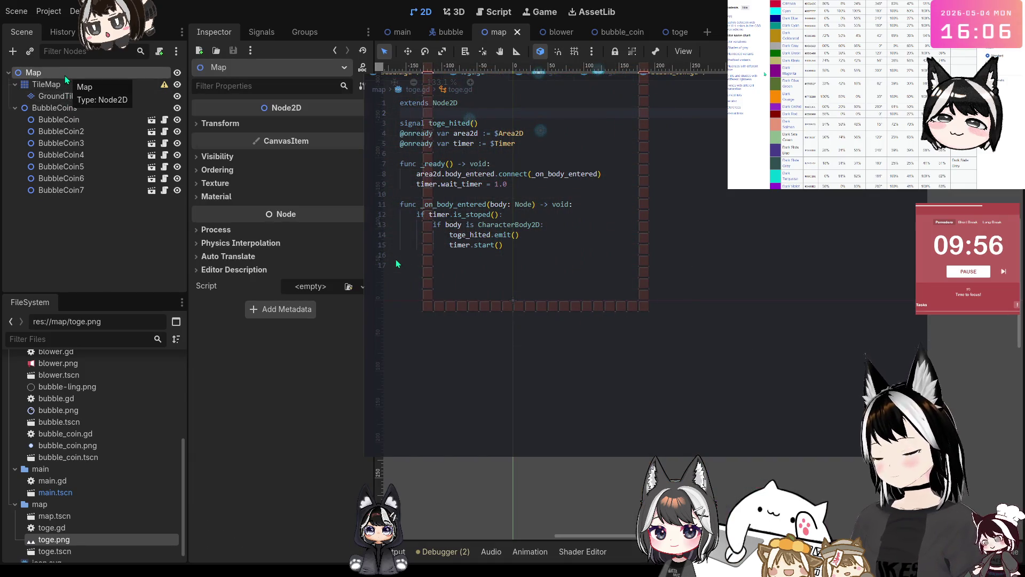
{"action": "key", "text": "ctrl+a"}
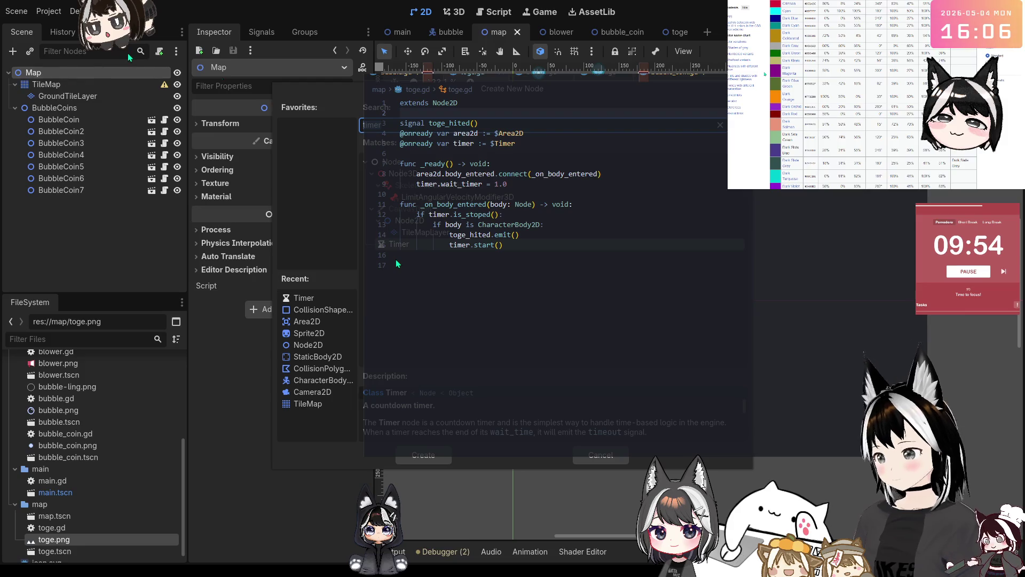
{"action": "type", "text": "node"}
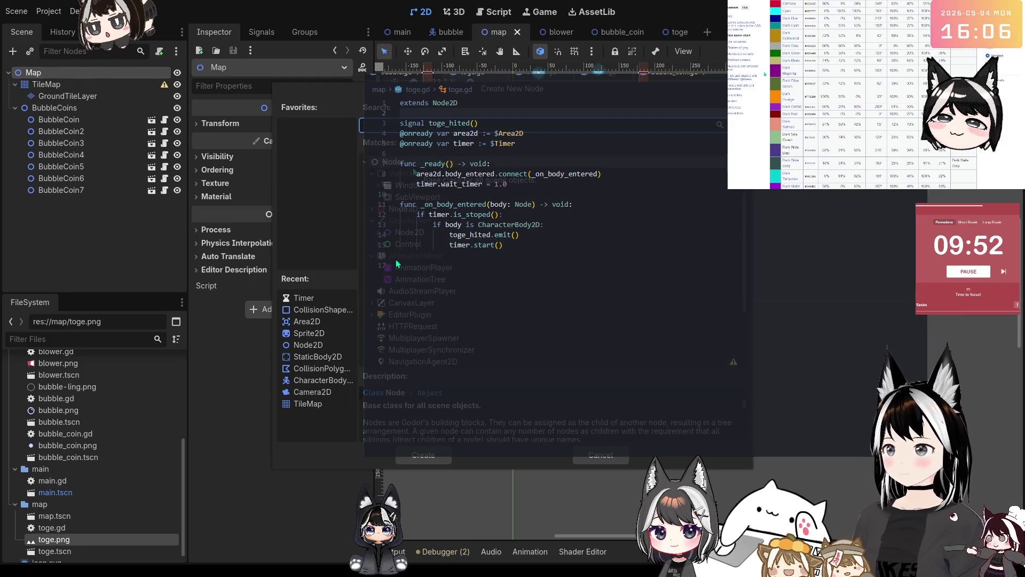